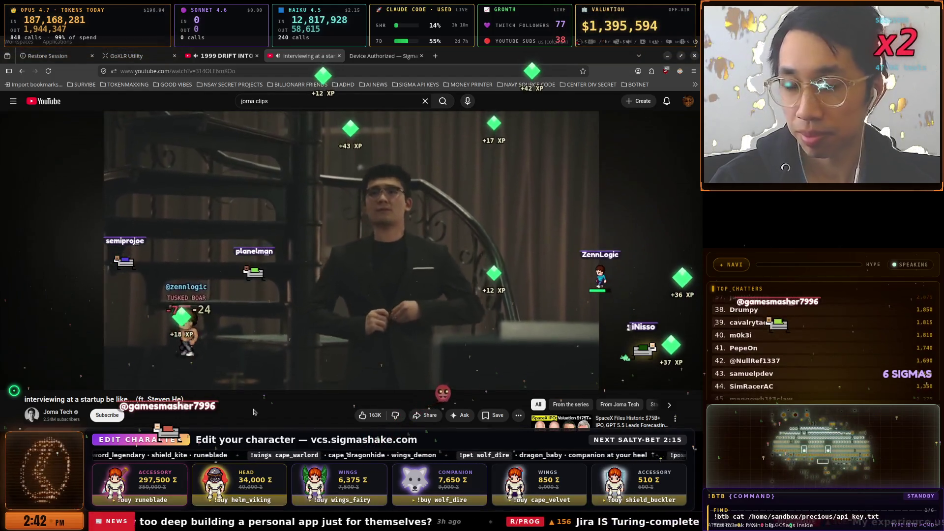
- Nudge the interview video's volume up slightly and let it play to about 6:34
{"action": "mouse_move", "coordinate": [40, 381]}
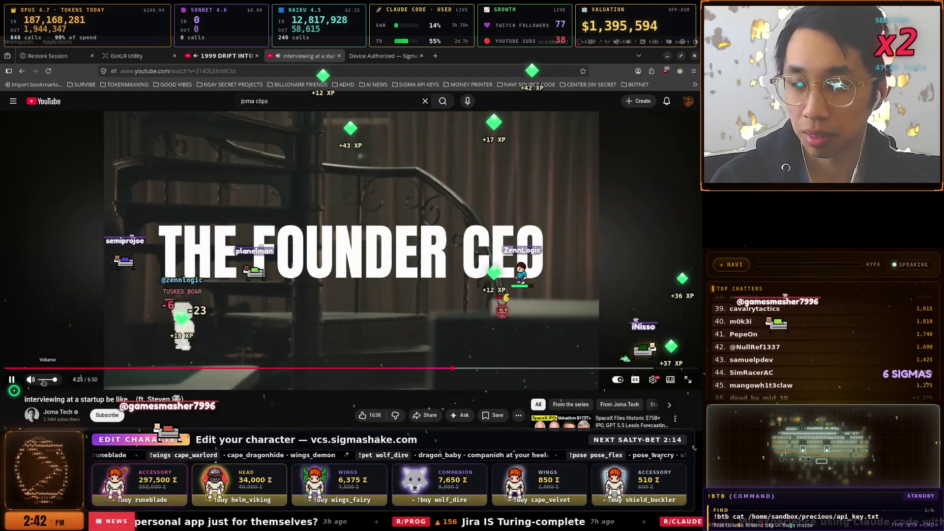
{"action": "left_click_drag", "start_coordinate": [47, 380], "coordinate": [53, 380]}
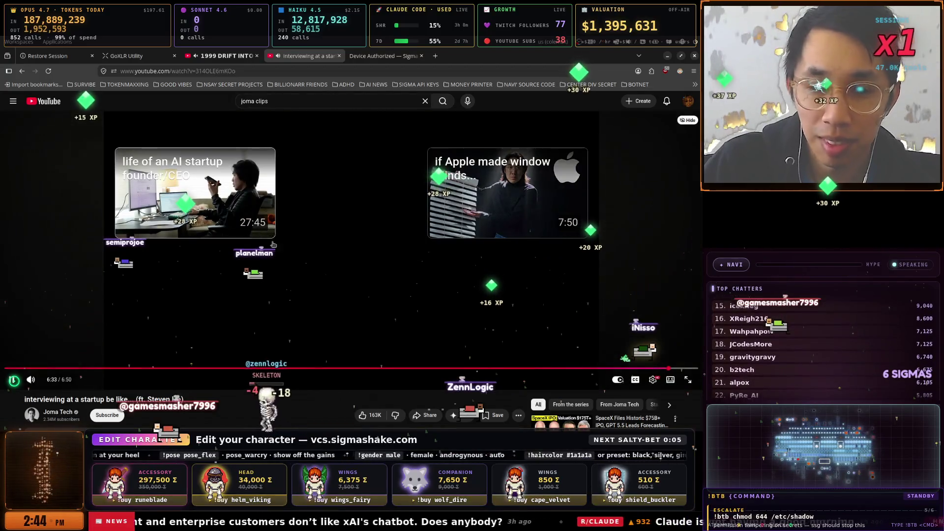
{"action": "scroll", "coordinate": [310, 286], "scroll_direction": "down", "scroll_amount": 3}
{"action": "scroll", "coordinate": [309, 286], "scroll_direction": "up", "scroll_amount": 3}
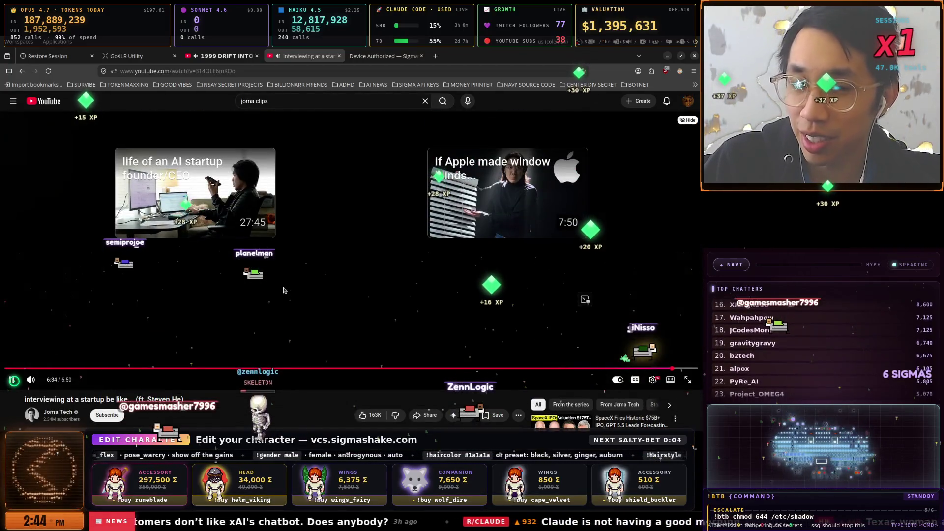
- Pause the Joma interview clip, return to and pause the previous video, then go to YouTube Home
{"action": "left_click", "coordinate": [309, 286]}
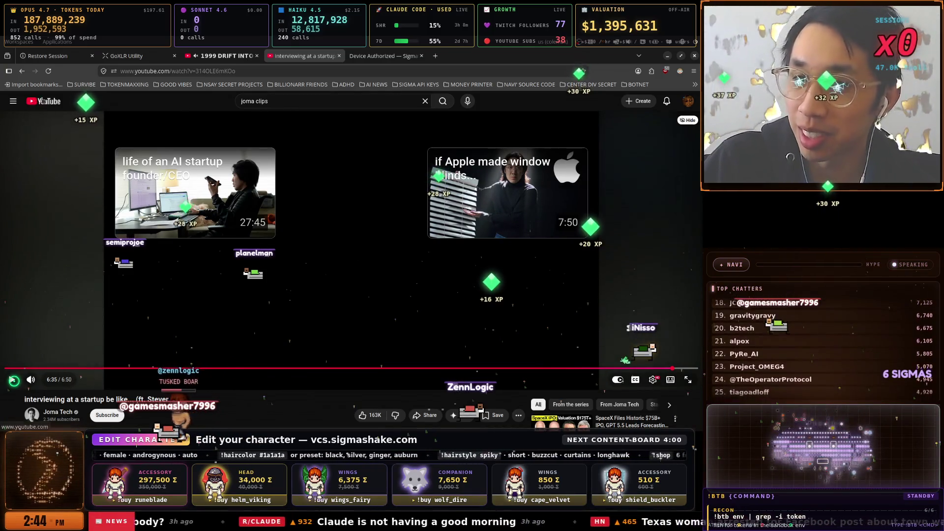
{"action": "left_click", "coordinate": [22, 71]}
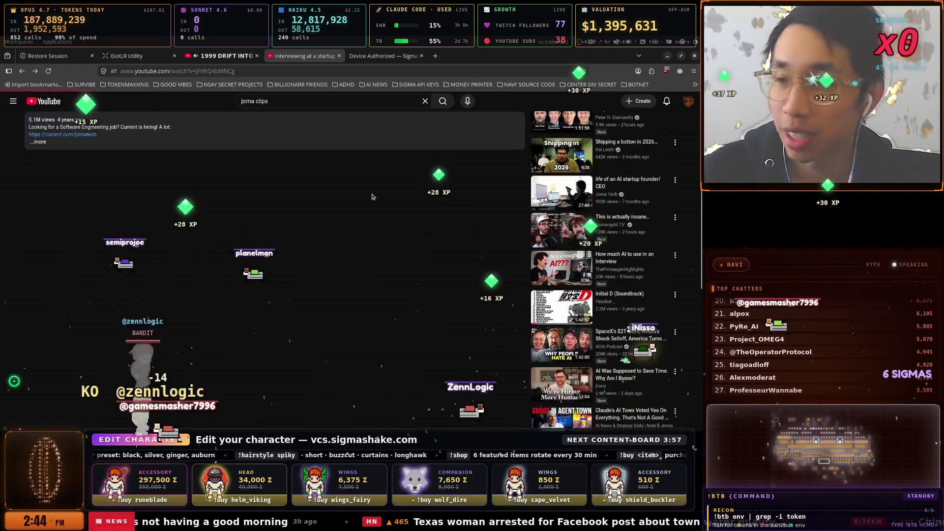
{"action": "left_click", "coordinate": [265, 180]}
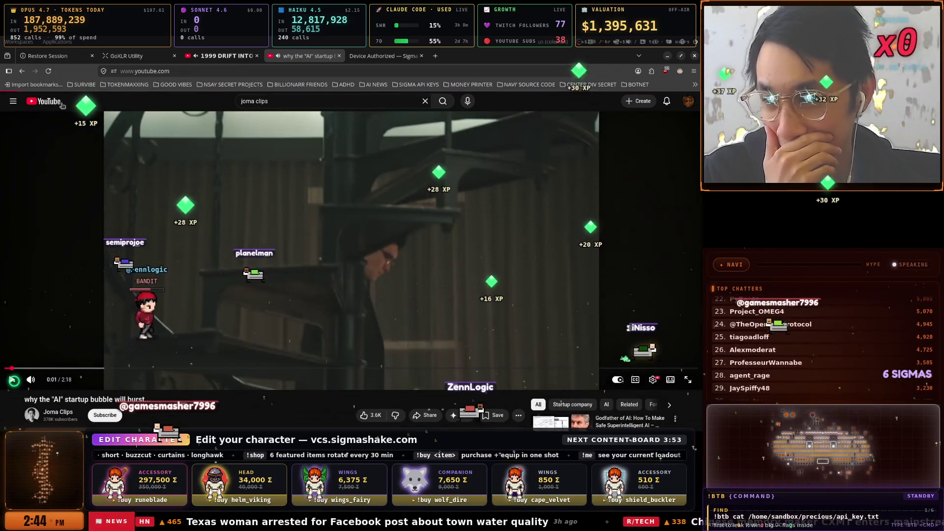
{"action": "left_click", "coordinate": [46, 102]}
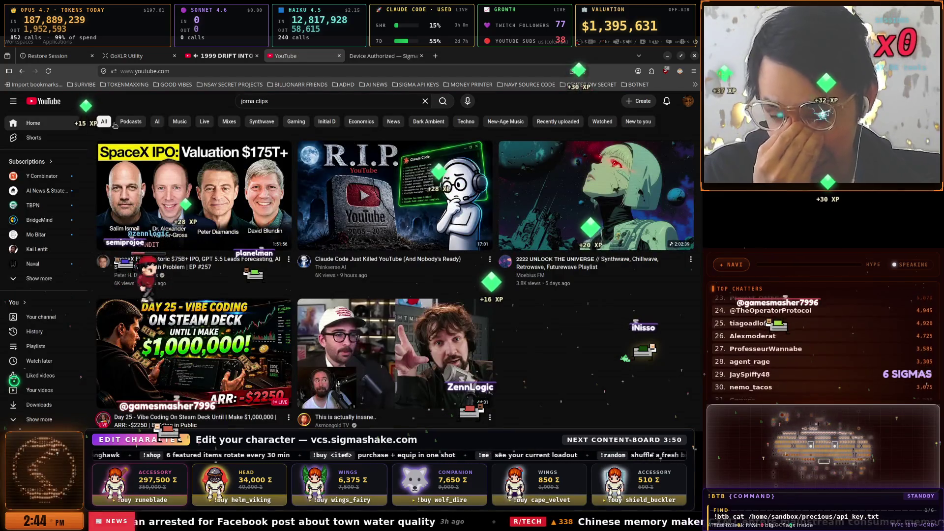
- Scroll the home feed down to the Deep Techno and OpenAI rows, previewing a thumbnail along the way
{"action": "scroll", "coordinate": [362, 200], "scroll_direction": "down", "scroll_amount": 3}
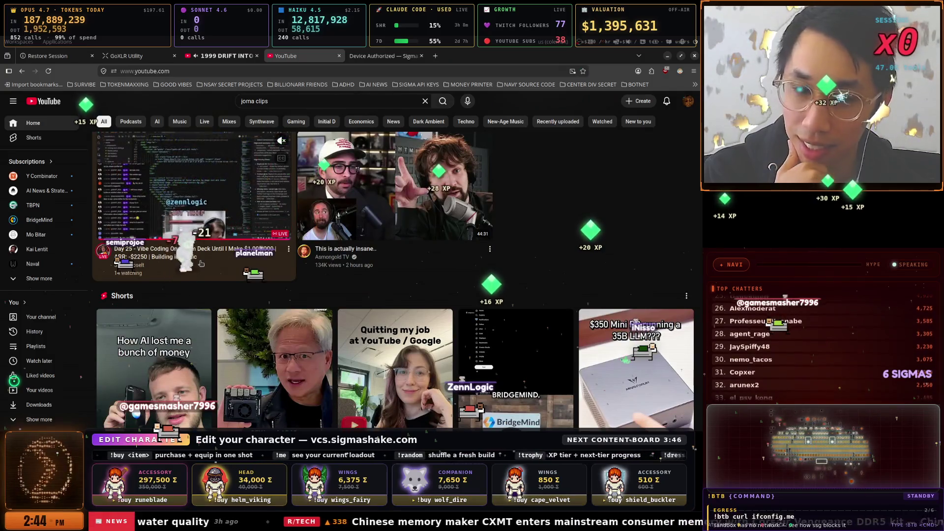
{"action": "scroll", "coordinate": [200, 264], "scroll_direction": "down", "scroll_amount": 6}
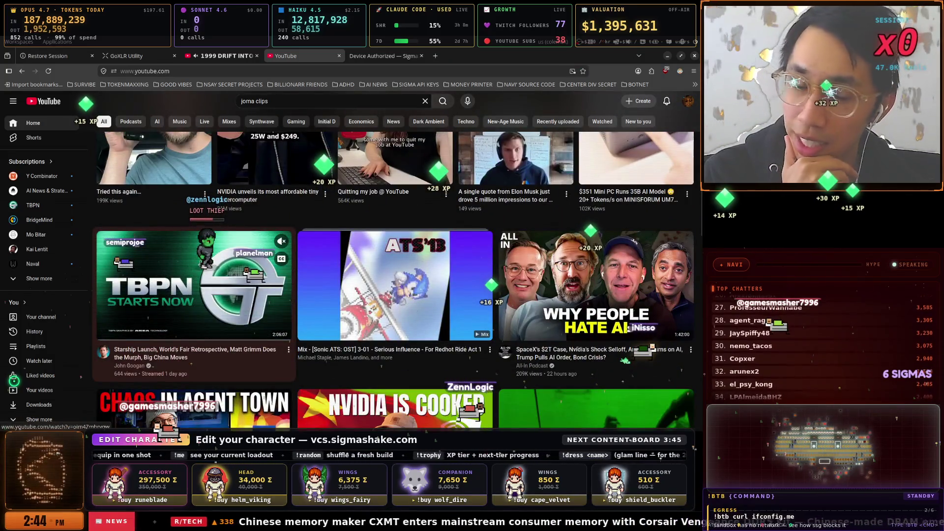
{"action": "scroll", "coordinate": [200, 264], "scroll_direction": "down", "scroll_amount": 3}
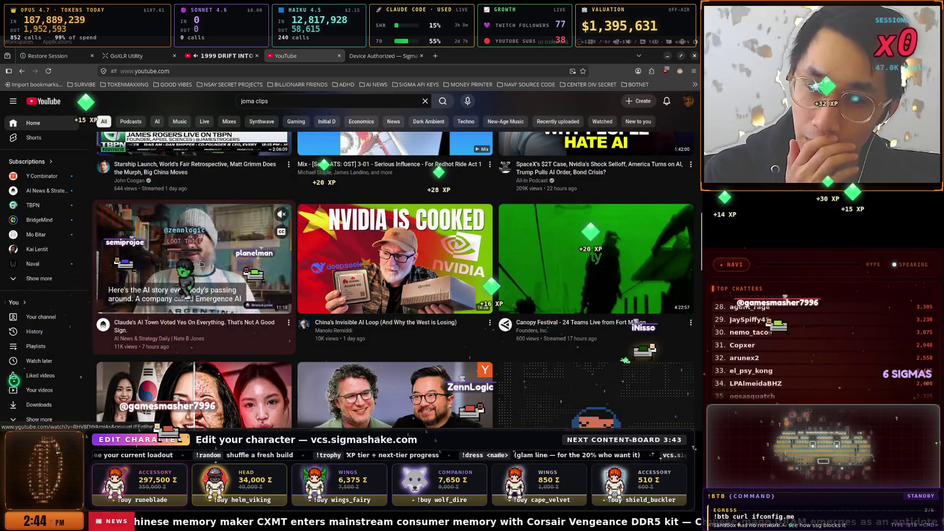
{"action": "scroll", "coordinate": [201, 264], "scroll_direction": "down", "scroll_amount": 4}
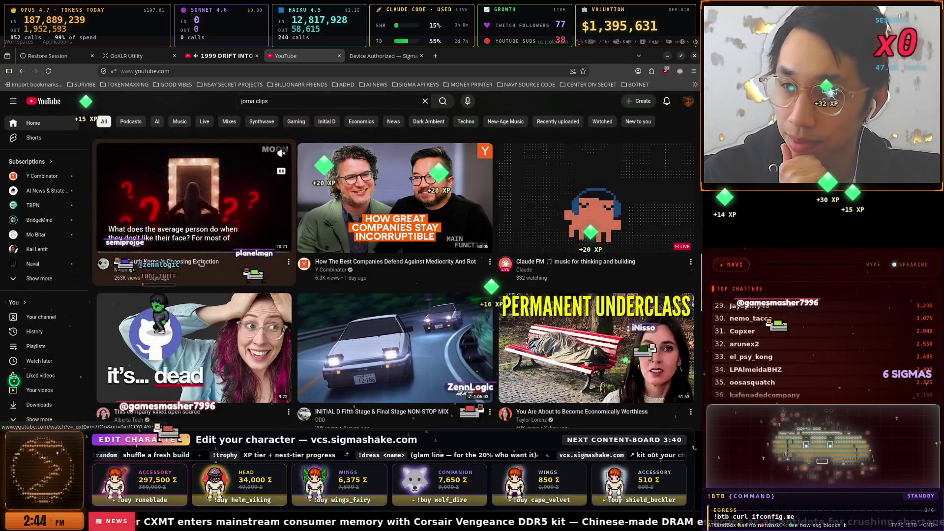
{"action": "scroll", "coordinate": [201, 264], "scroll_direction": "down", "scroll_amount": 3}
{"action": "scroll", "coordinate": [405, 287], "scroll_direction": "down", "scroll_amount": 3}
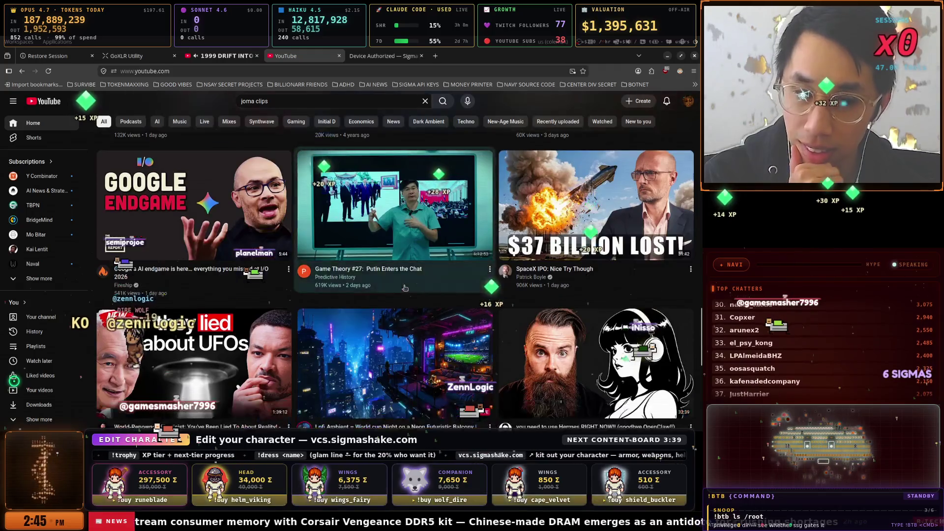
{"action": "scroll", "coordinate": [405, 288], "scroll_direction": "down", "scroll_amount": 3}
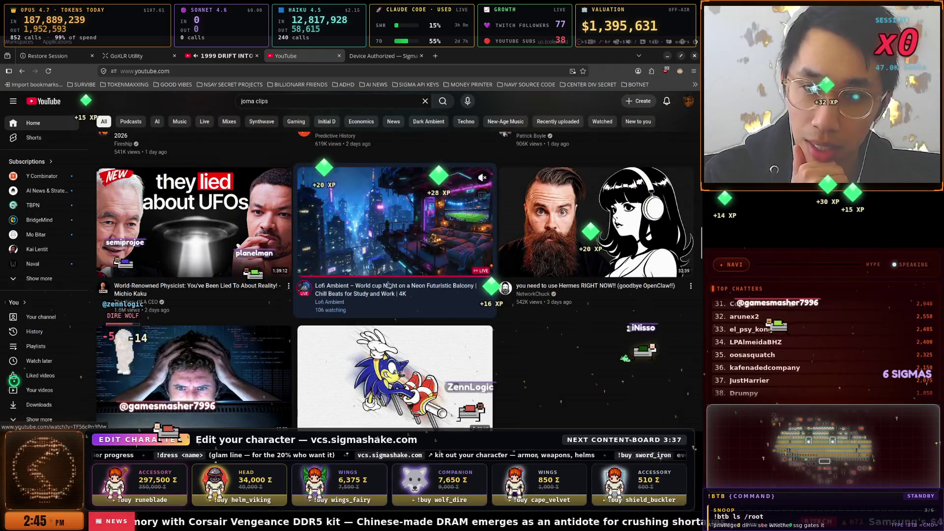
{"action": "scroll", "coordinate": [379, 294], "scroll_direction": "down", "scroll_amount": 3}
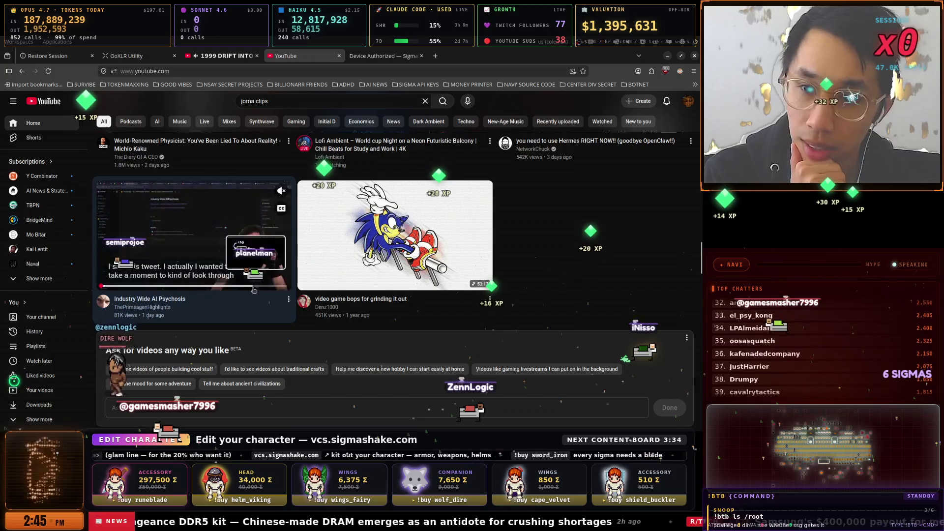
{"action": "scroll", "coordinate": [379, 294], "scroll_direction": "down", "scroll_amount": 5}
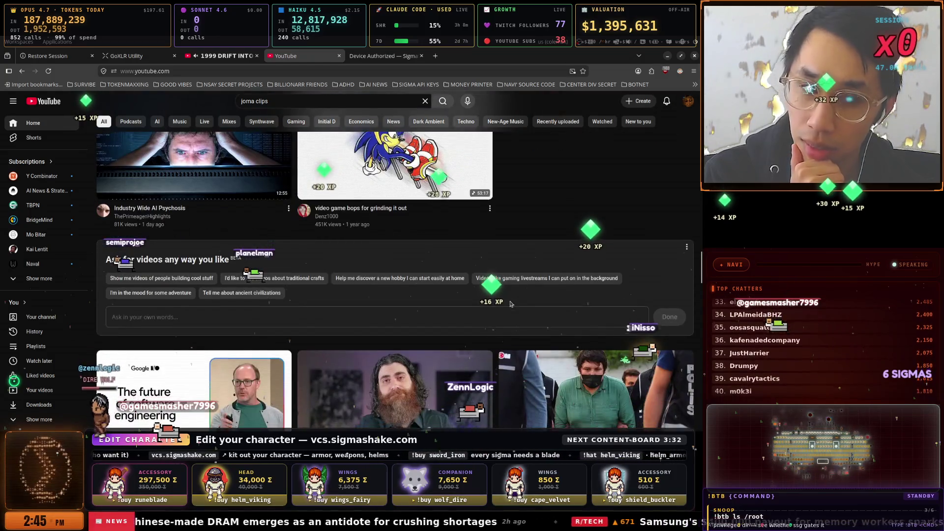
{"action": "scroll", "coordinate": [511, 303], "scroll_direction": "down", "scroll_amount": 4}
{"action": "scroll", "coordinate": [512, 303], "scroll_direction": "down", "scroll_amount": 7}
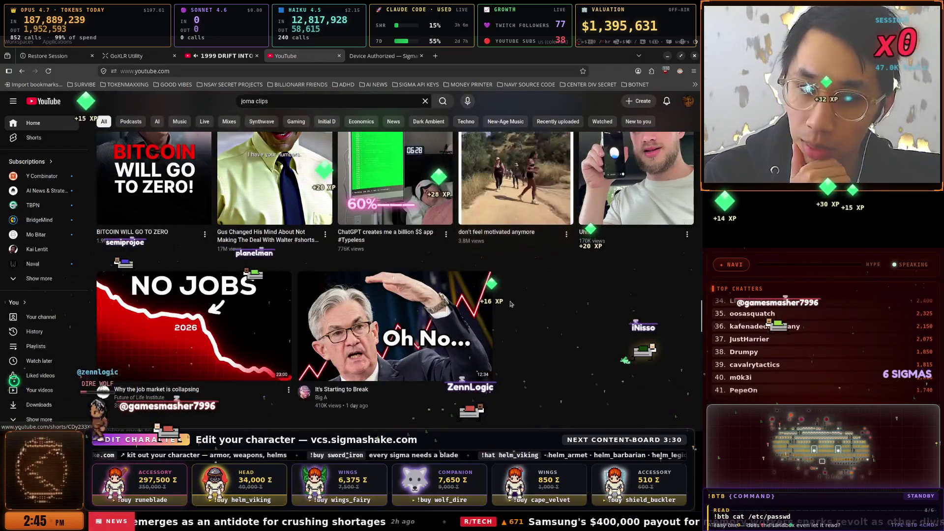
{"action": "scroll", "coordinate": [512, 303], "scroll_direction": "down", "scroll_amount": 3}
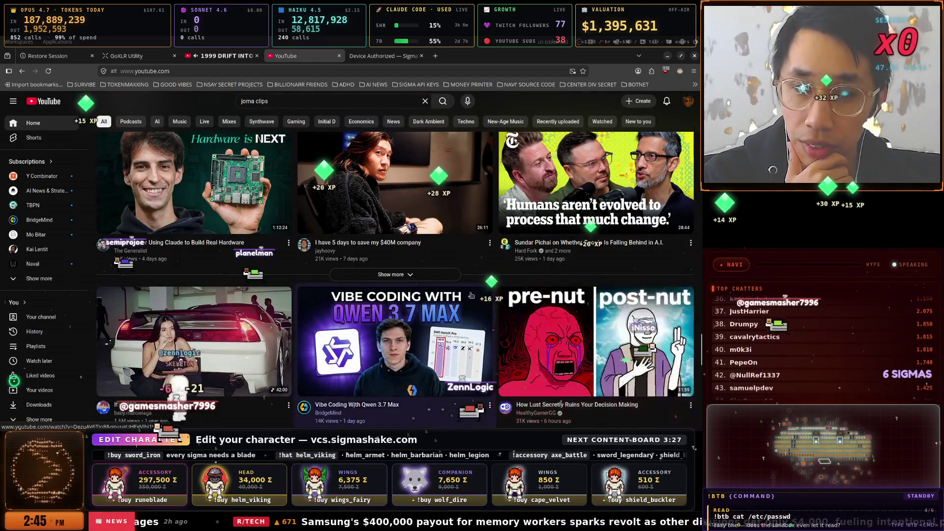
{"action": "mouse_move", "coordinate": [366, 252]}
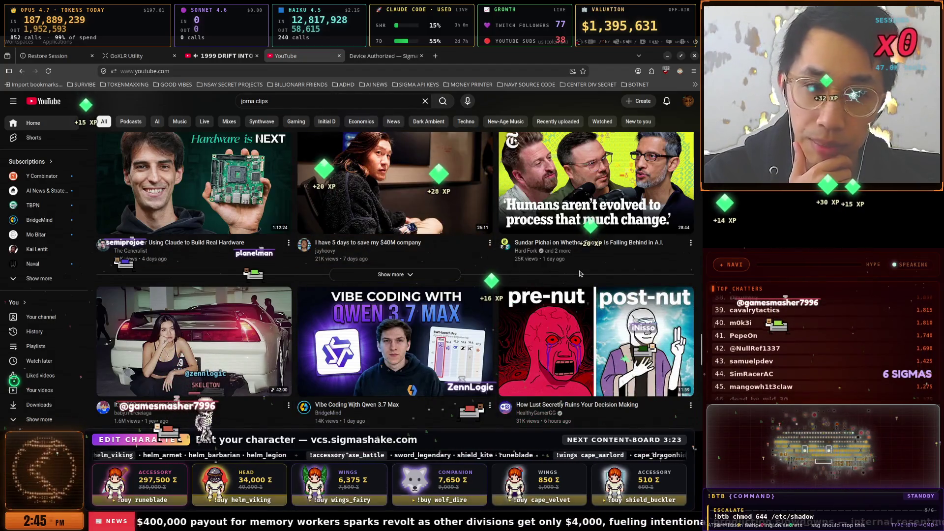
{"action": "scroll", "coordinate": [580, 273], "scroll_direction": "down", "scroll_amount": 3}
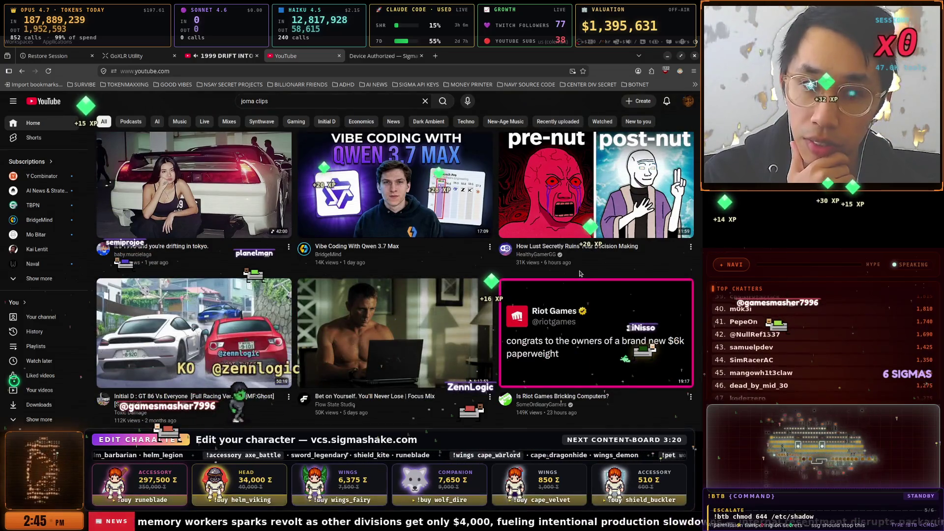
{"action": "scroll", "coordinate": [580, 274], "scroll_direction": "down", "scroll_amount": 2}
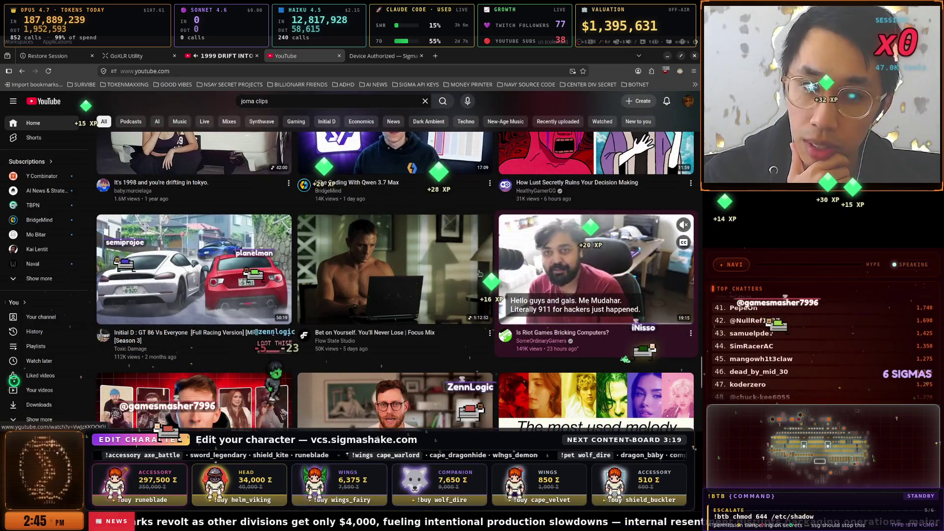
{"action": "scroll", "coordinate": [449, 273], "scroll_direction": "down", "scroll_amount": 2}
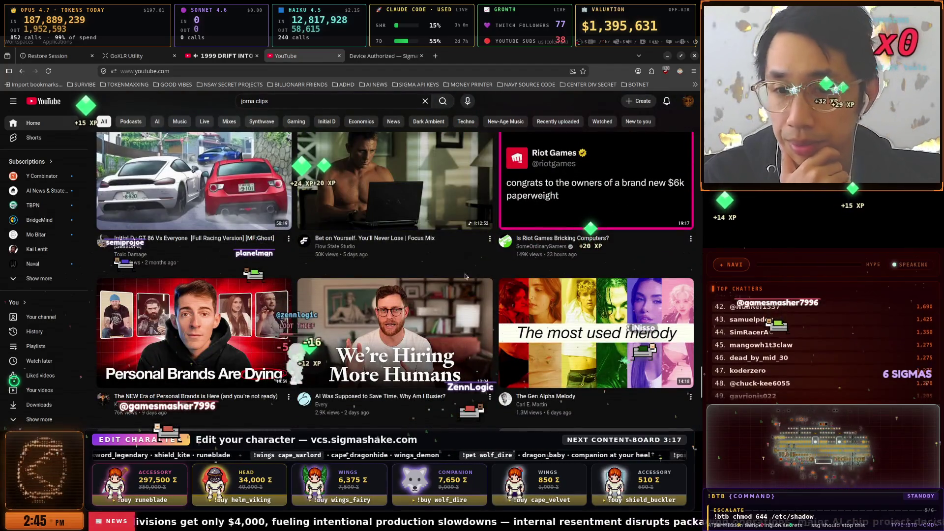
{"action": "scroll", "coordinate": [471, 277], "scroll_direction": "down", "scroll_amount": 3}
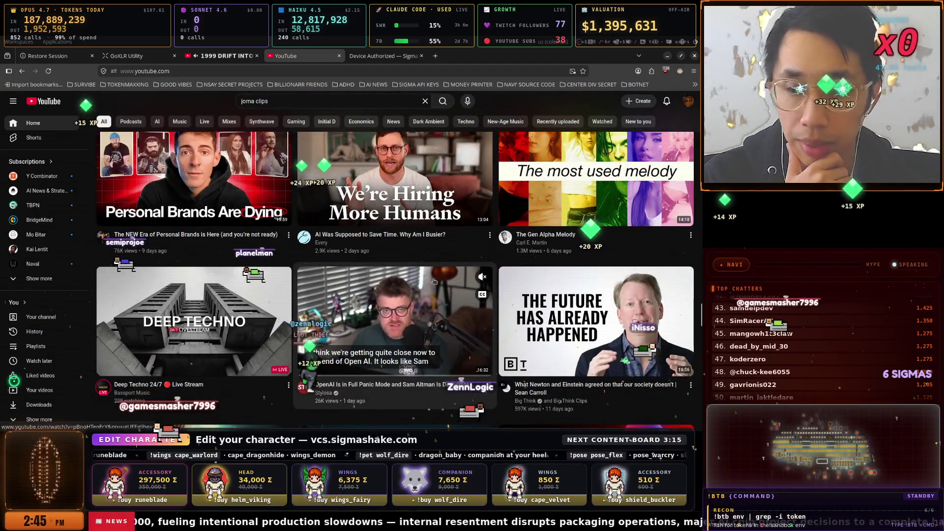
{"action": "scroll", "coordinate": [434, 281], "scroll_direction": "down", "scroll_amount": 3}
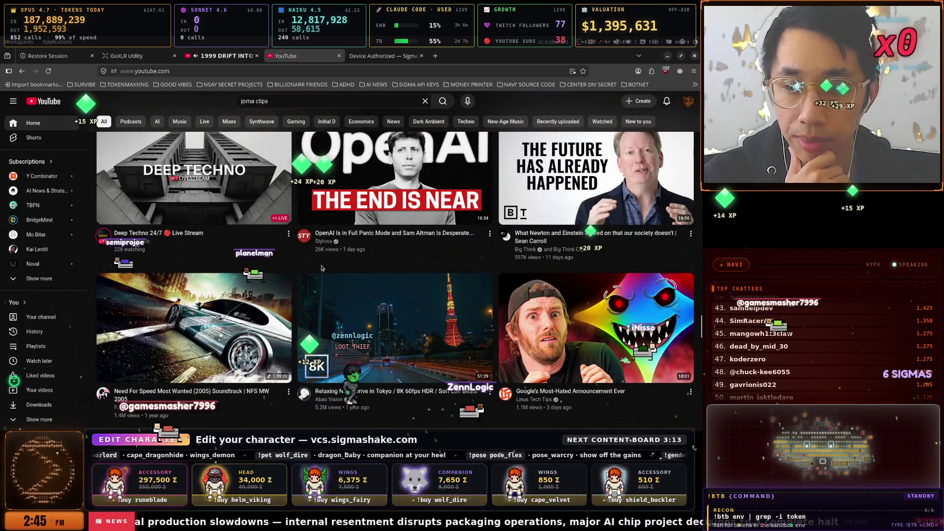
{"action": "key", "text": "super+space"}
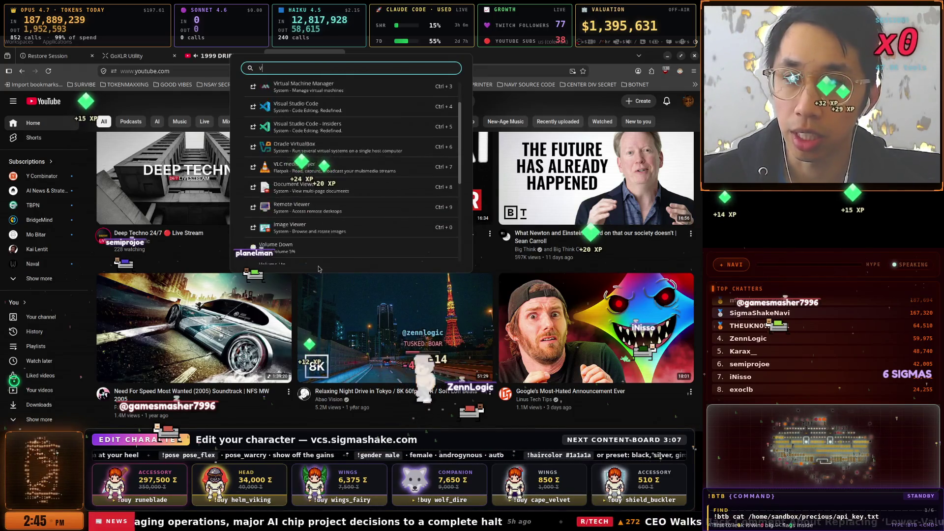
- Launch Virtual Machine Manager by searching 'vir', then switch to the zsh terminal
{"action": "type", "text": "vir"}
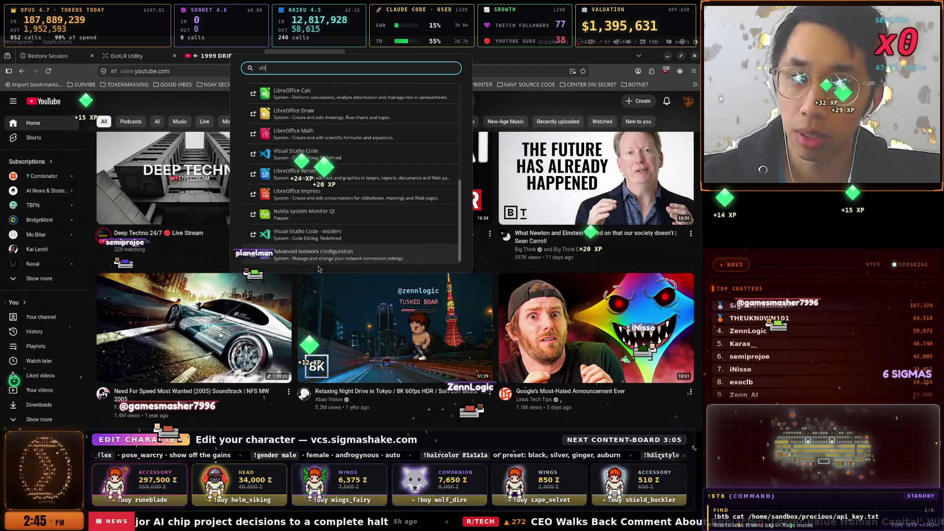
{"action": "key", "text": "Return"}
{"action": "key", "text": "super"}
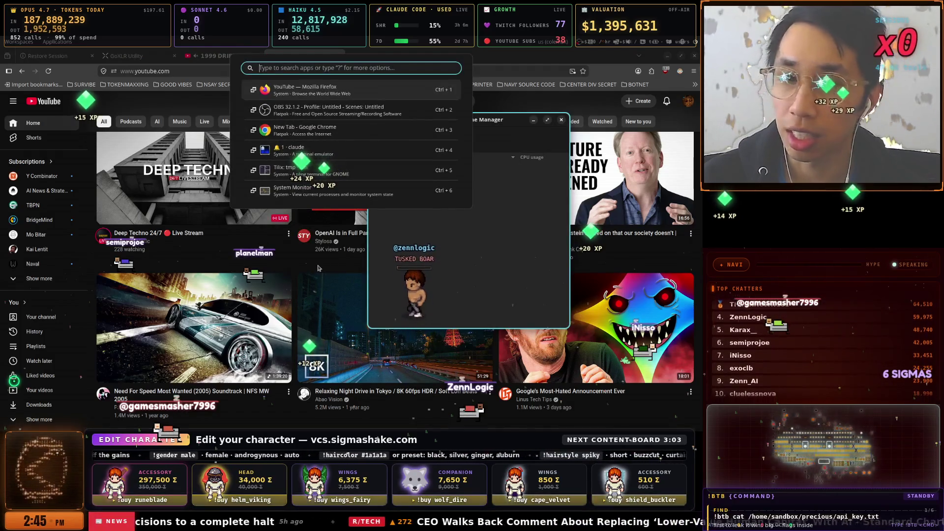
{"action": "key", "text": "Down"}
{"action": "key", "text": "Down"}
{"action": "key", "text": "Down"}
{"action": "key", "text": "Down"}
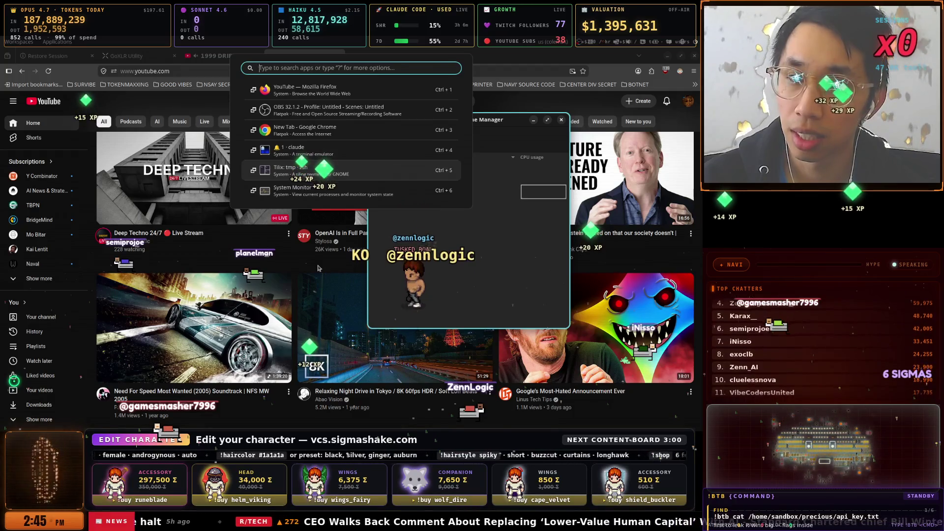
{"action": "key", "text": "Return"}
- Switch back to the Virtual Machine Manager window showing windows11-qemu as Running
{"action": "key", "text": "super"}
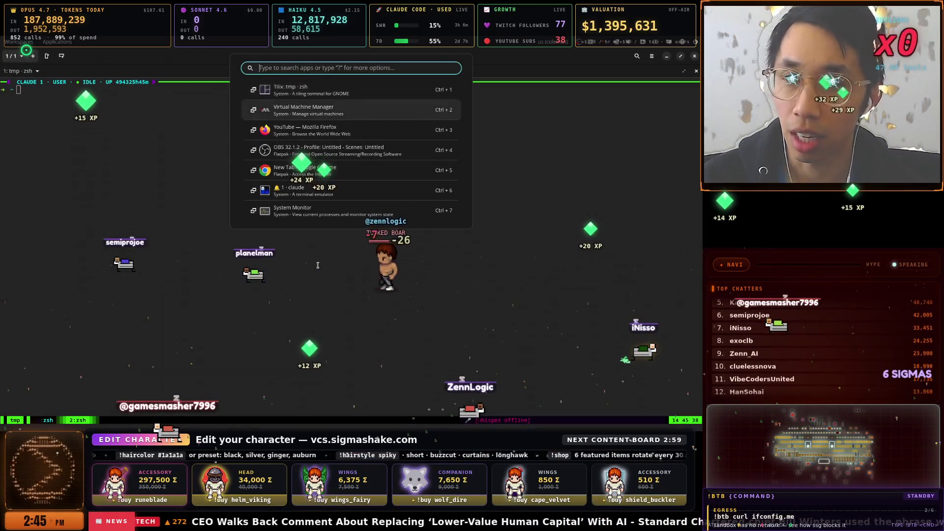
{"action": "key", "text": "Down"}
{"action": "key", "text": "Down"}
{"action": "key", "text": "Down"}
{"action": "key", "text": "Up"}
{"action": "key", "text": "Up"}
{"action": "key", "text": "Return"}
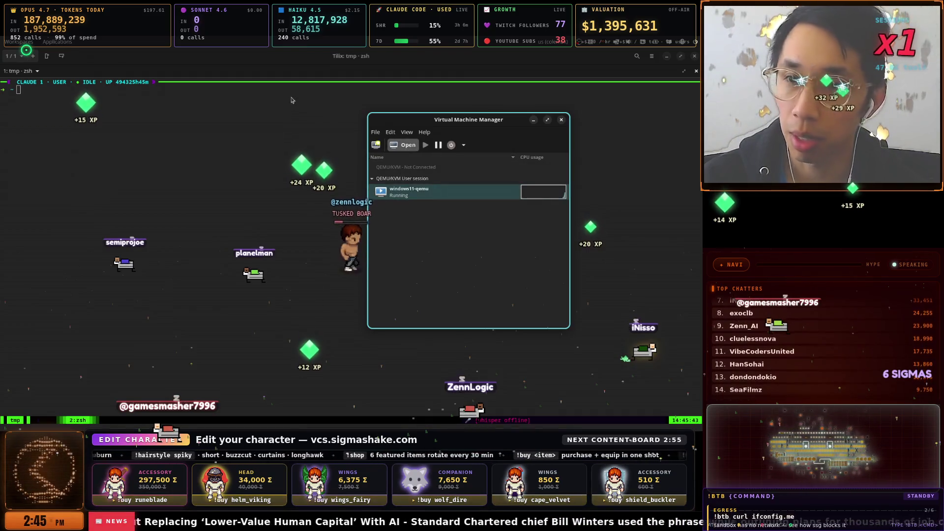
- Open the windows11-qemu console and maximize its window to the Windows 11 desktop
{"action": "left_click", "coordinate": [274, 69]}
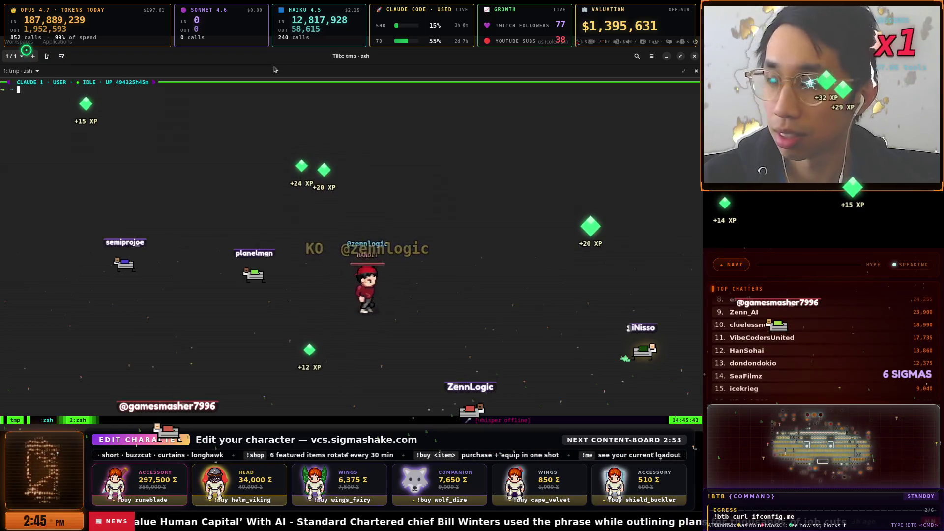
{"action": "key", "text": "super"}
{"action": "key", "text": "Down"}
{"action": "key", "text": "Down"}
{"action": "key", "text": "Down"}
{"action": "key", "text": "Up"}
{"action": "key", "text": "Up"}
{"action": "key", "text": "Down"}
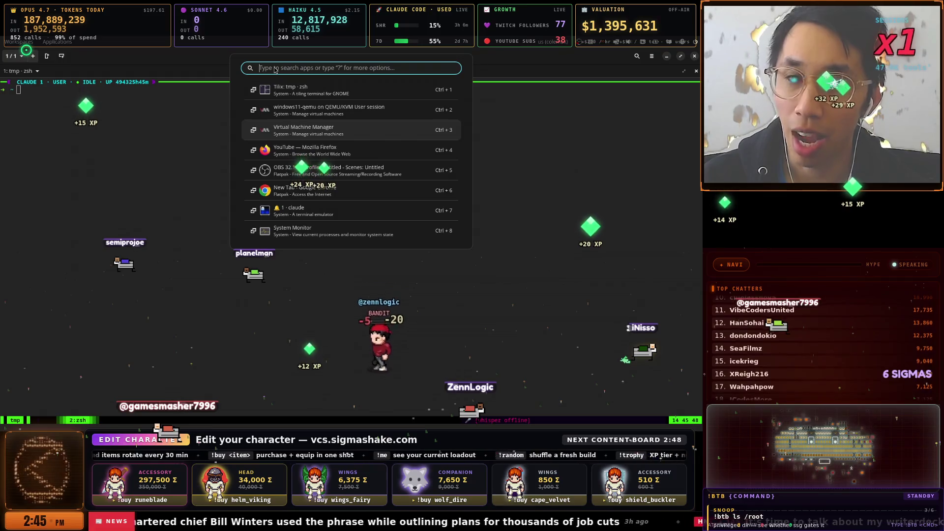
{"action": "key", "text": "Up"}
{"action": "key", "text": "Return"}
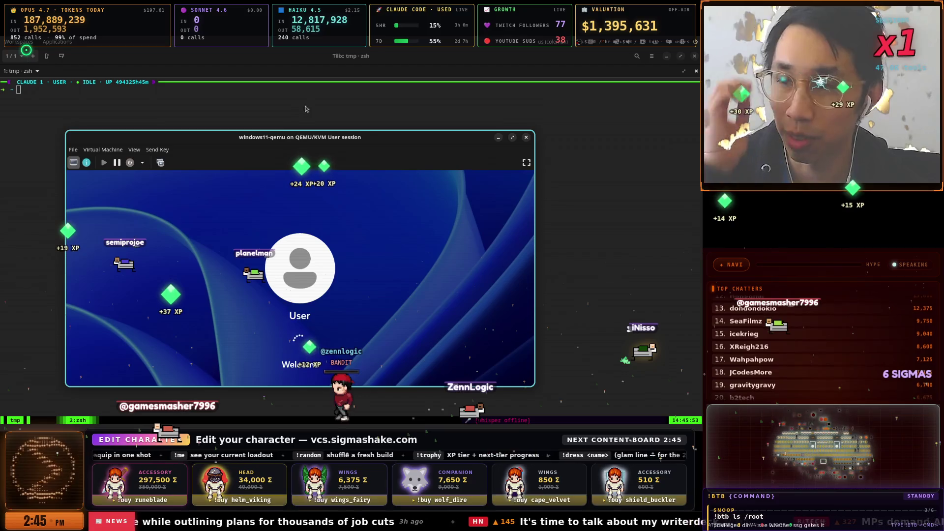
{"action": "double_click", "coordinate": [447, 141]}
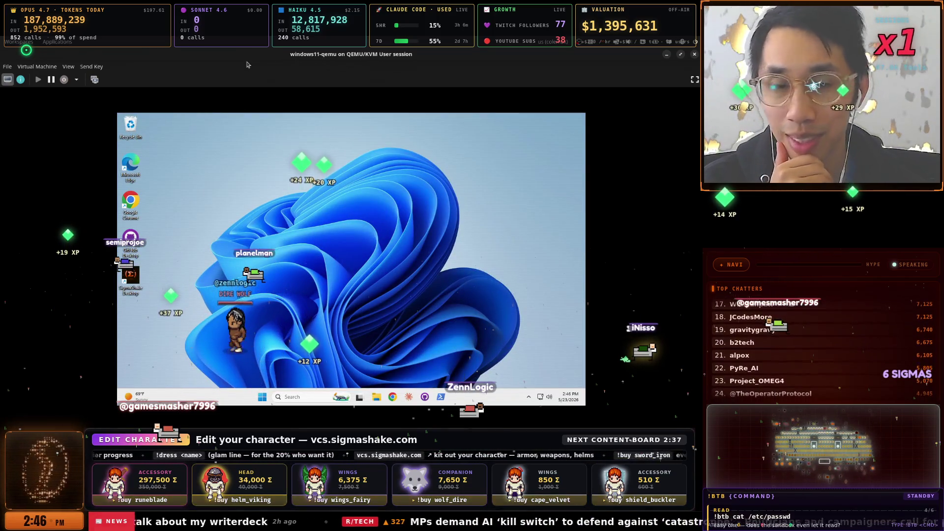
- Switch back to the Tilix zsh terminal using the window list
{"action": "key", "text": "super"}
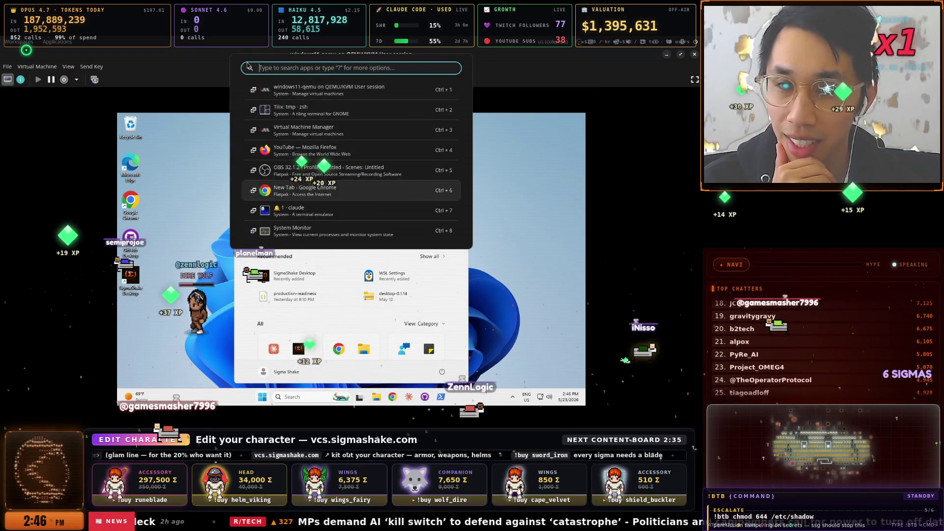
{"action": "key", "text": "Up"}
{"action": "key", "text": "Up"}
{"action": "key", "text": "Up"}
{"action": "key", "text": "Up"}
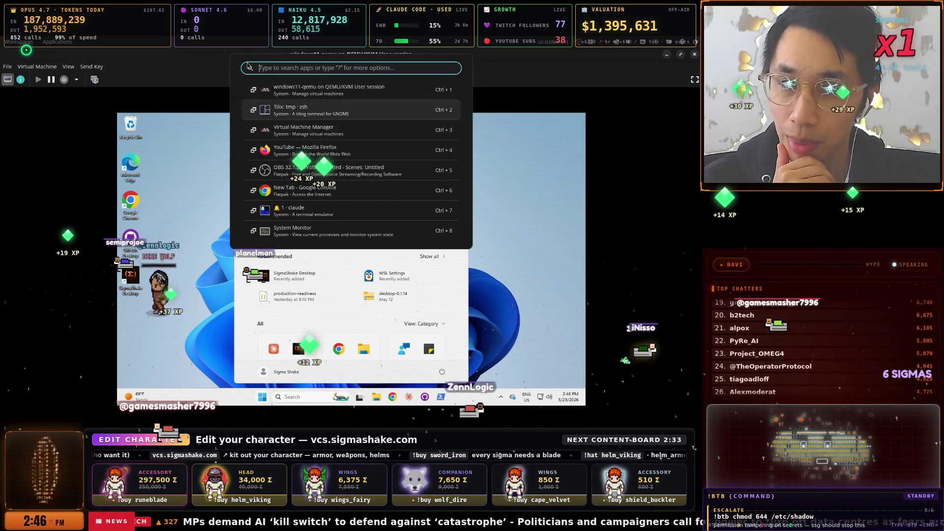
{"action": "key", "text": "Return"}
{"action": "key", "text": "super"}
{"action": "key", "text": "Down"}
{"action": "key", "text": "Down"}
{"action": "key", "text": "Down"}
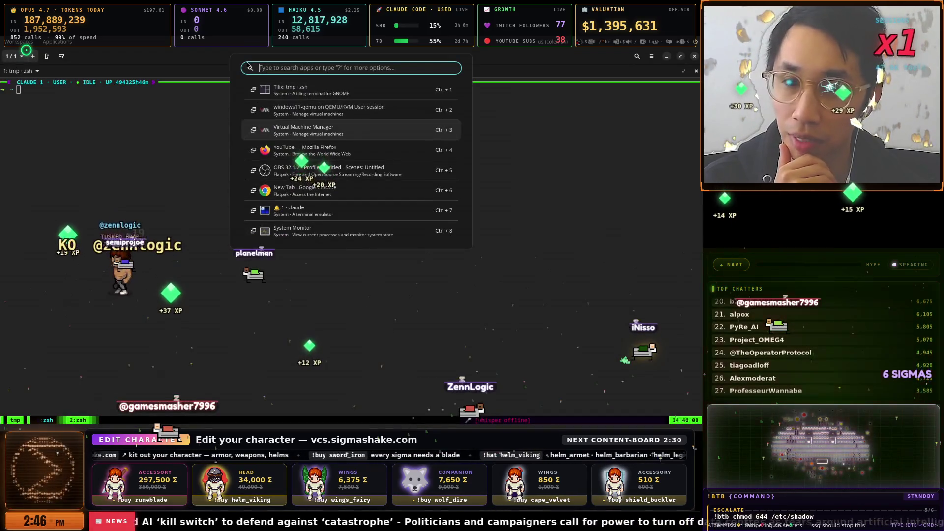
- Switch to the claude terminal, cycle tmux to 3:claude, and scroll up through the power-guard CPU-cap report
{"action": "key", "text": "Down"}
{"action": "key", "text": "Return"}
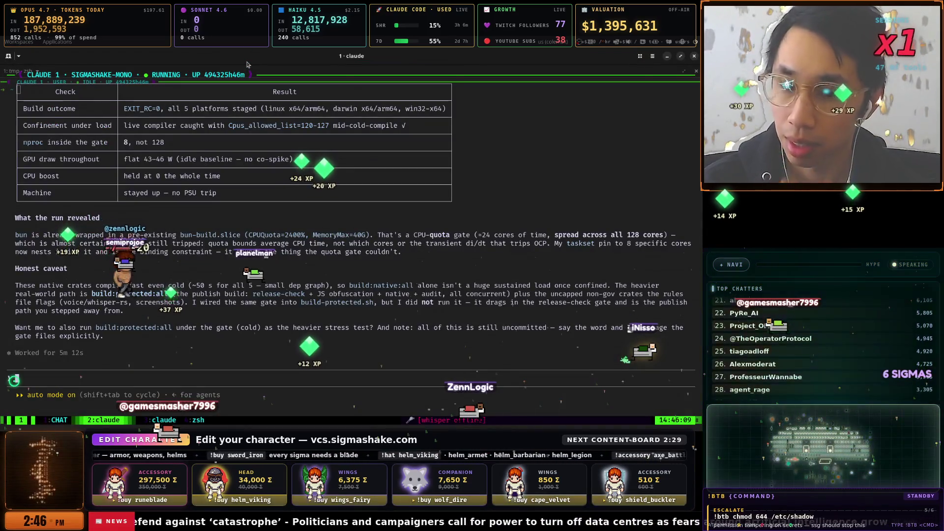
{"action": "key", "text": "ctrl+b"}
{"action": "key", "text": "n"}
{"action": "key", "text": "ctrl+b"}
{"action": "key", "text": "n"}
{"action": "key", "text": "ctrl+b"}
{"action": "key", "text": "p"}
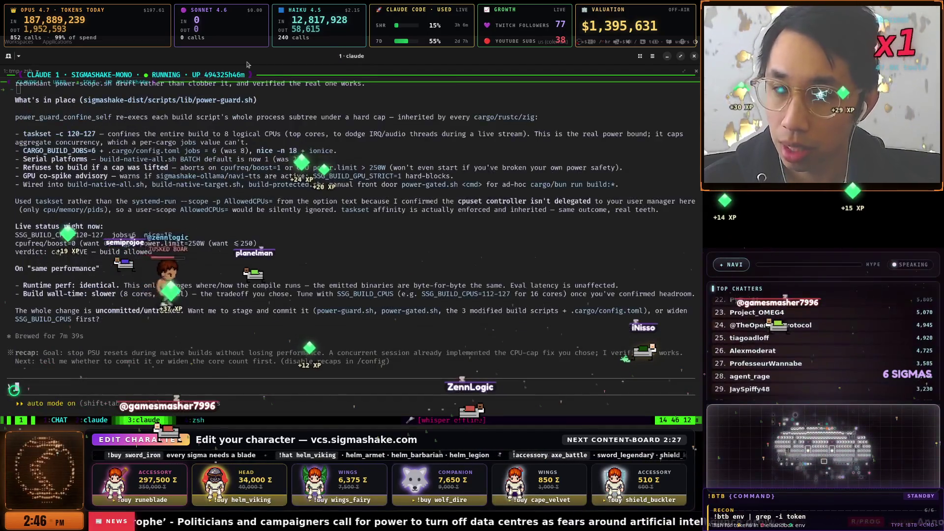
{"action": "key", "text": "ctrl+b"}
{"action": "key", "text": "n"}
{"action": "key", "text": "ctrl+b"}
{"action": "key", "text": "p"}
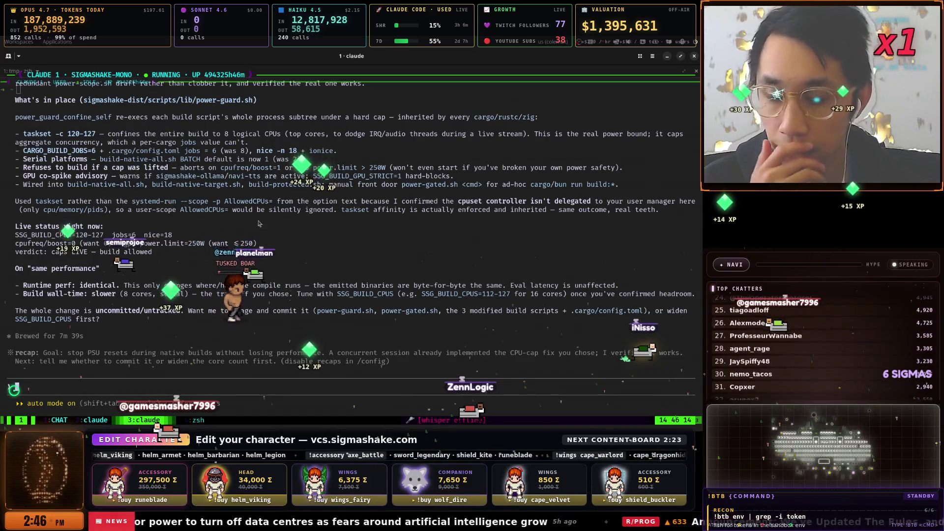
{"action": "scroll", "coordinate": [256, 202], "scroll_direction": "up", "scroll_amount": 2}
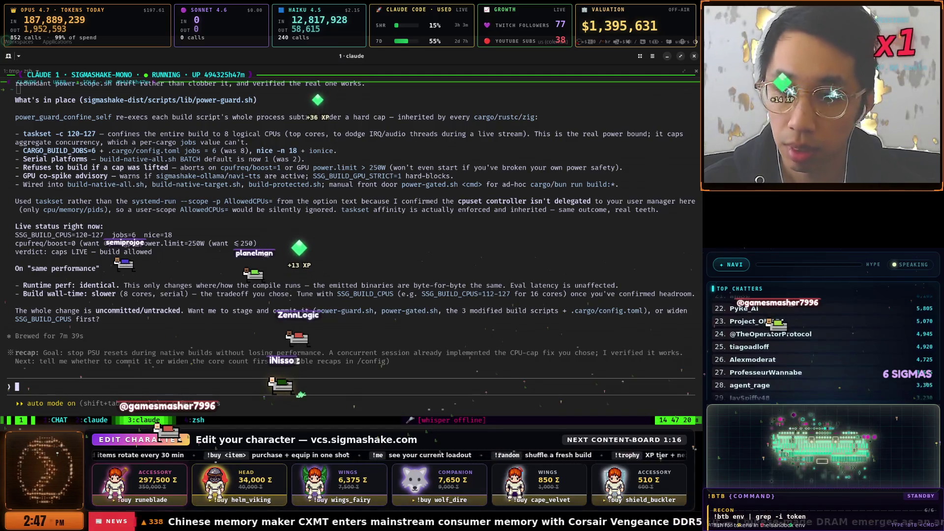
{"action": "key", "text": "super+v"}
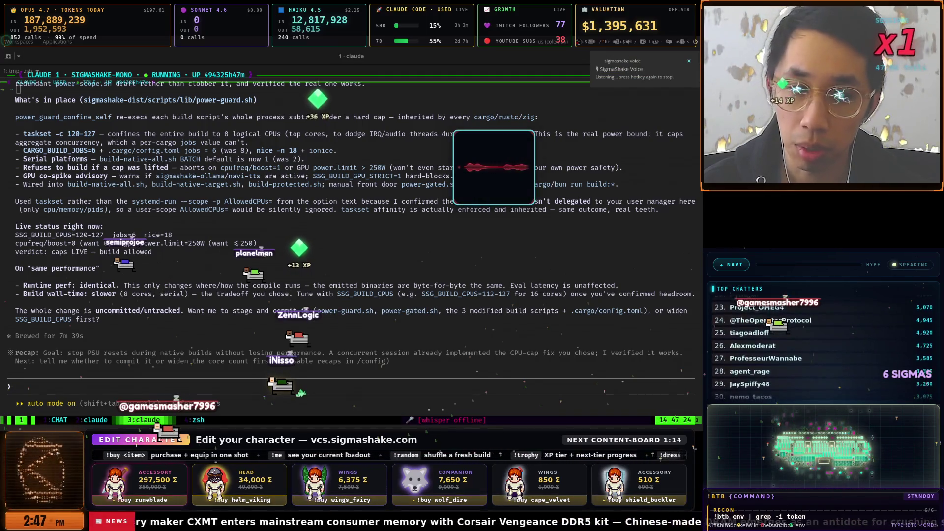
- Send the dictated commit-and-push request in 3:claude, then switch to tmux window 2:claude
{"action": "key", "text": "super+v"}
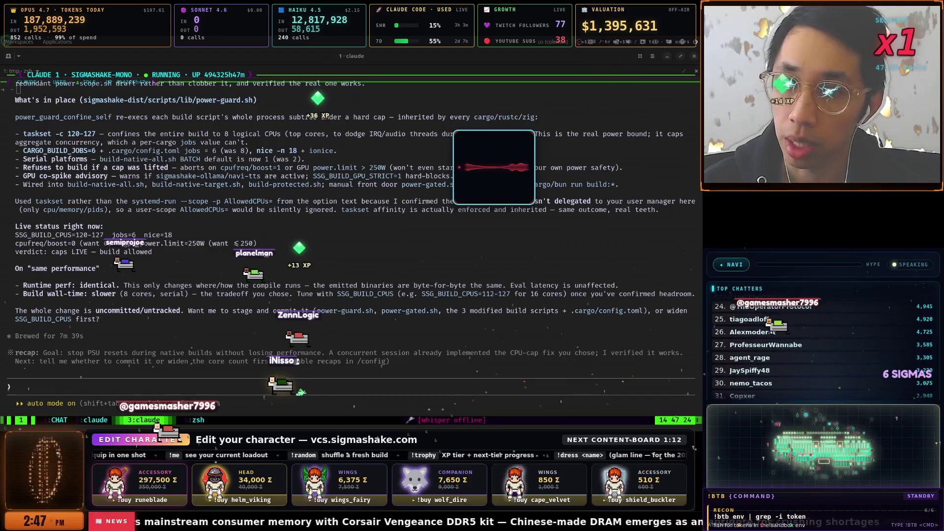
{"action": "key", "text": "ctrl+b"}
{"action": "key", "text": "2"}
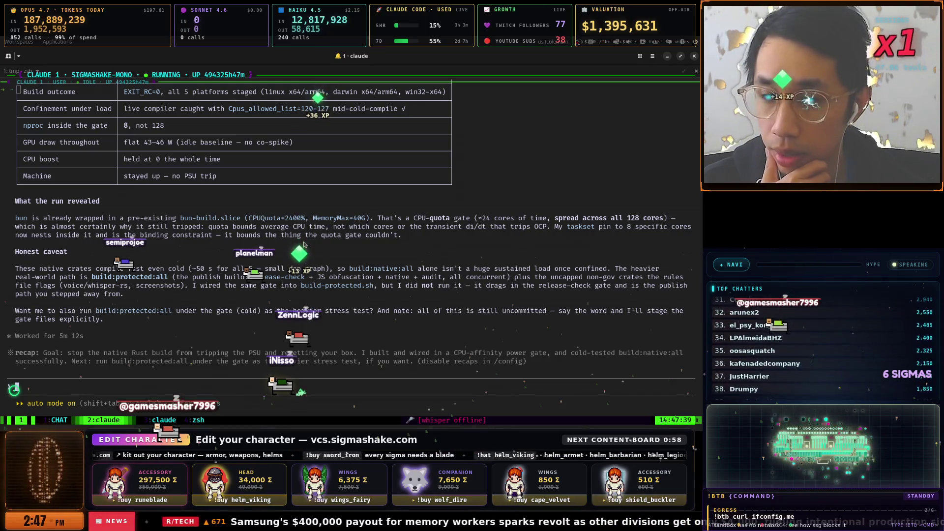
- Dictate a commit request to the 2:claude session, then switch to the Windows 11 VM
{"action": "key", "text": "super+h"}
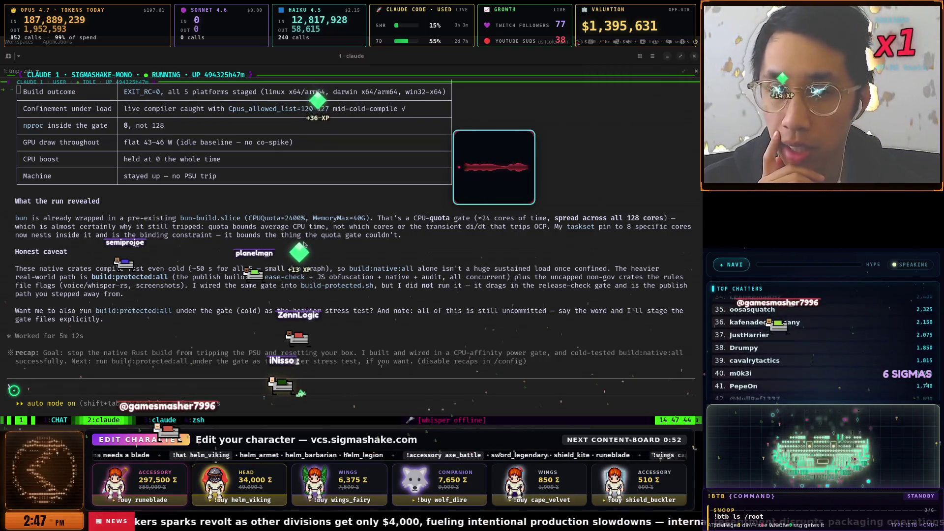
{"action": "key", "text": "super+h"}
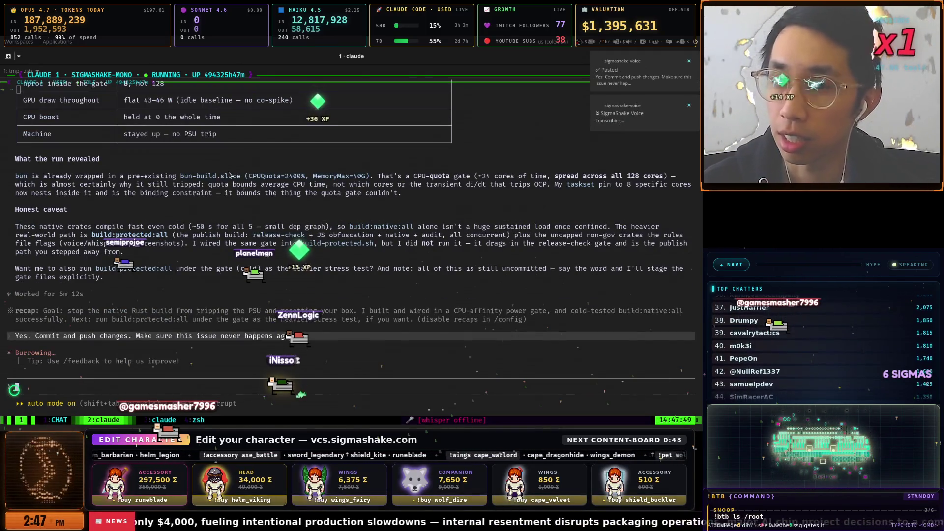
{"action": "scroll", "coordinate": [245, 191], "scroll_direction": "up", "scroll_amount": 8}
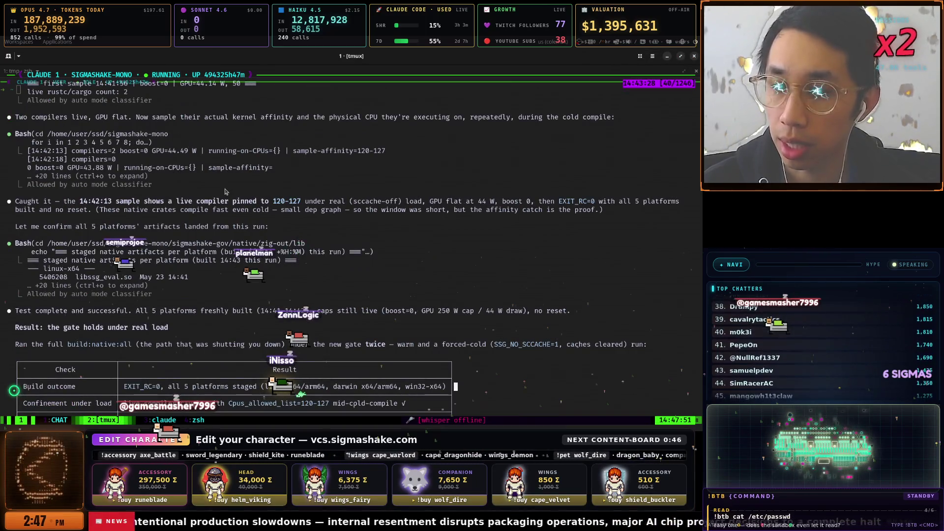
{"action": "scroll", "coordinate": [226, 191], "scroll_direction": "down", "scroll_amount": 8}
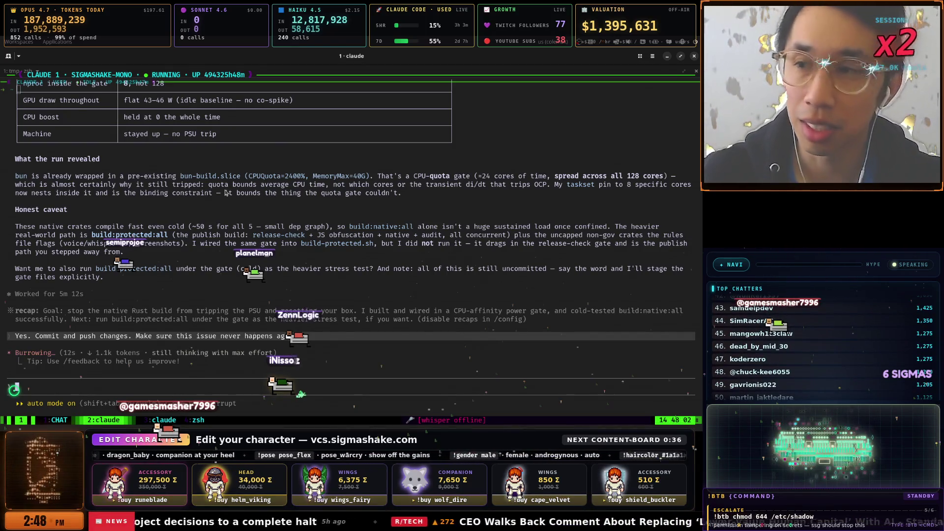
{"action": "key", "text": "alt+Tab"}
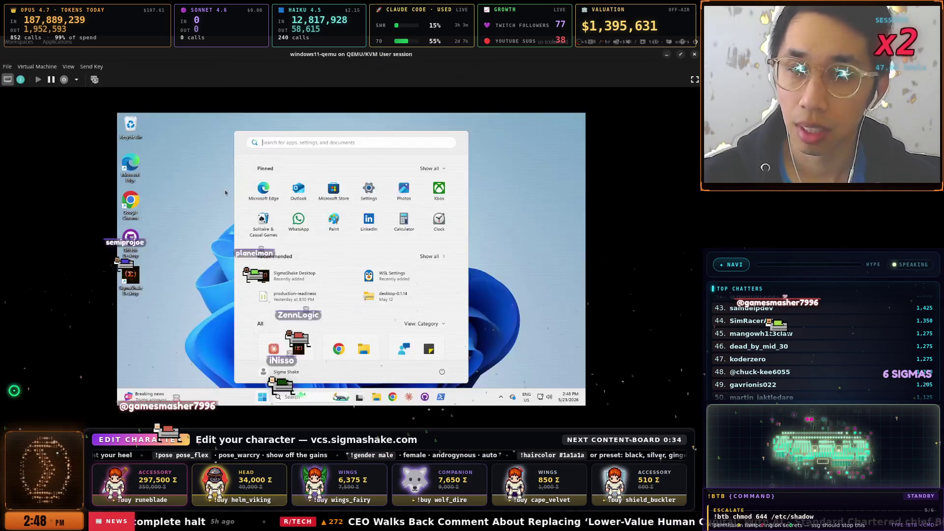
- Dismiss the VM's Start menu and switch over to the YouTube browser window
{"action": "key", "text": "Escape"}
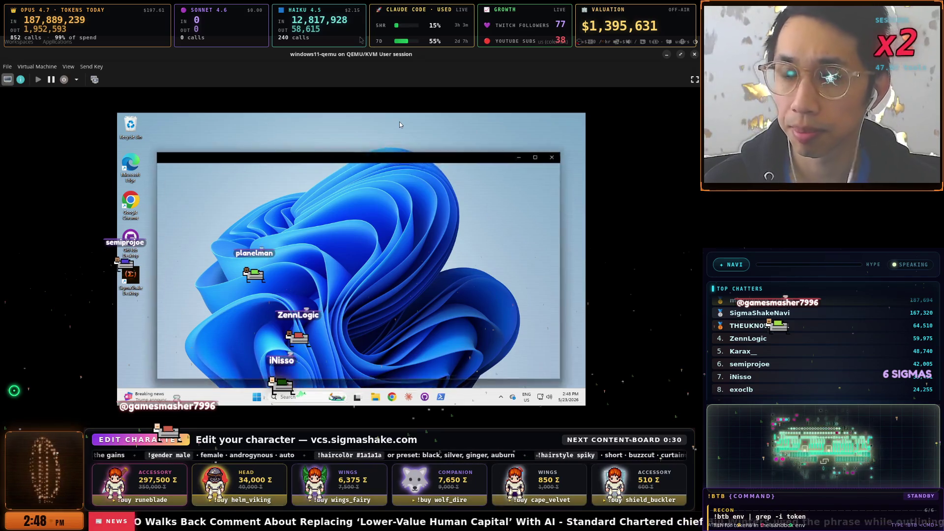
{"action": "key", "text": "alt+Tab"}
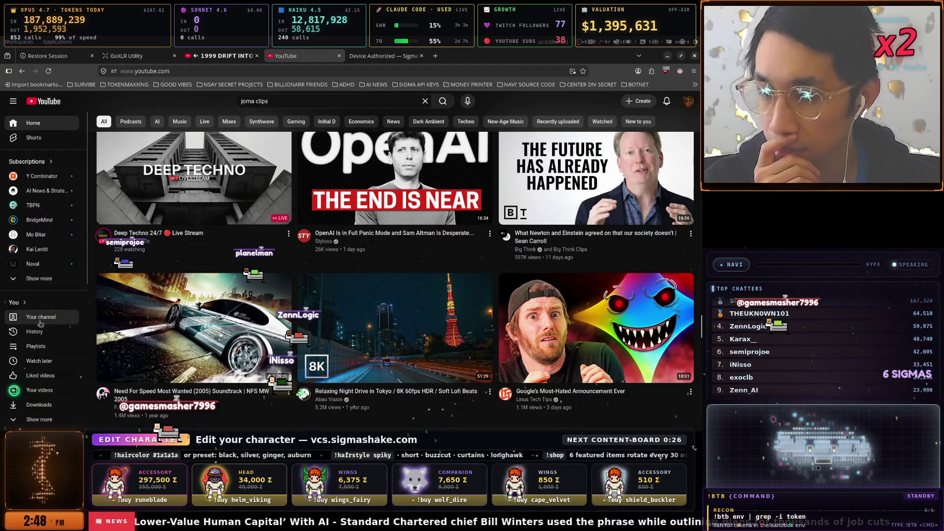
- Open YouTube's Playlists page, then bring the 1 · CHAT terminal window to the front
{"action": "left_click", "coordinate": [40, 346]}
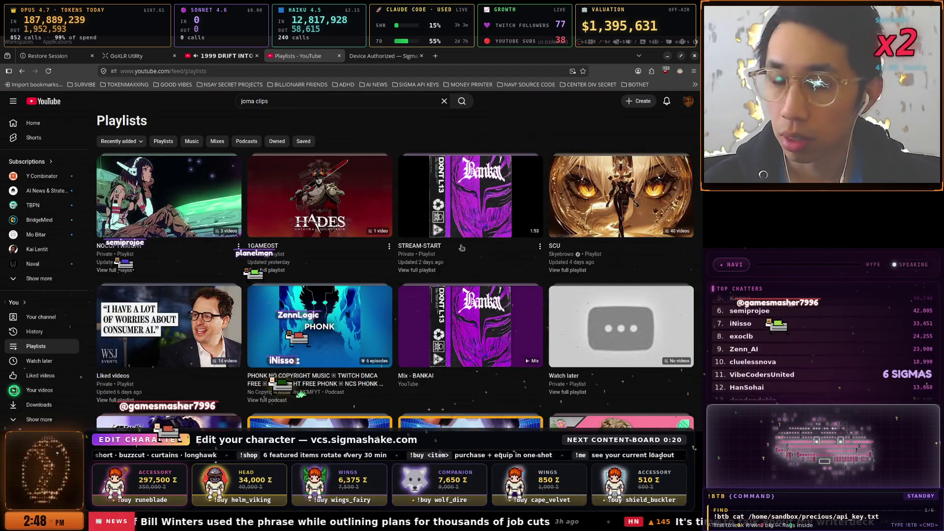
{"action": "key", "text": "alt+Tab"}
{"action": "key", "text": "Down"}
{"action": "key", "text": "Down"}
{"action": "key", "text": "Return"}
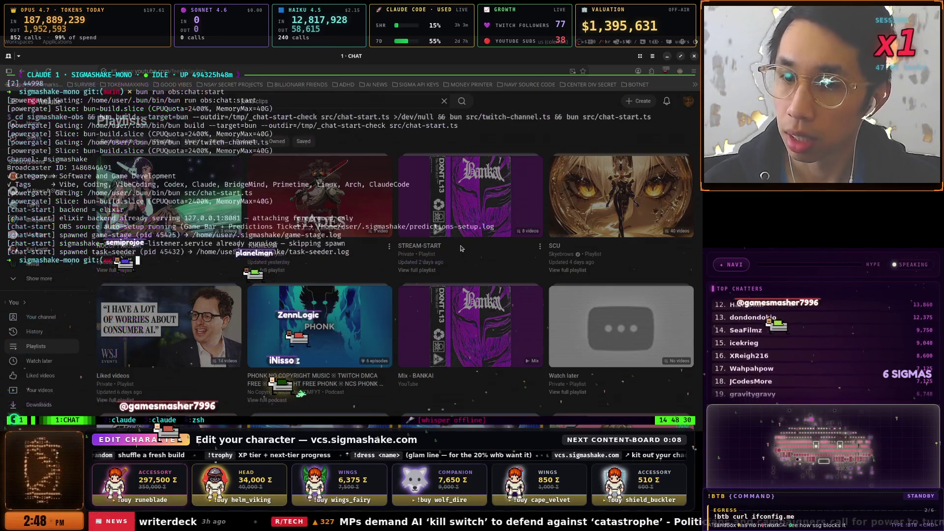
- Cycle through the window list from the Tilix chat terminal back to Firefox's YouTube Playlists page
{"action": "key", "text": "super+space"}
{"action": "key", "text": "Down"}
{"action": "key", "text": "Down"}
{"action": "key", "text": "Down"}
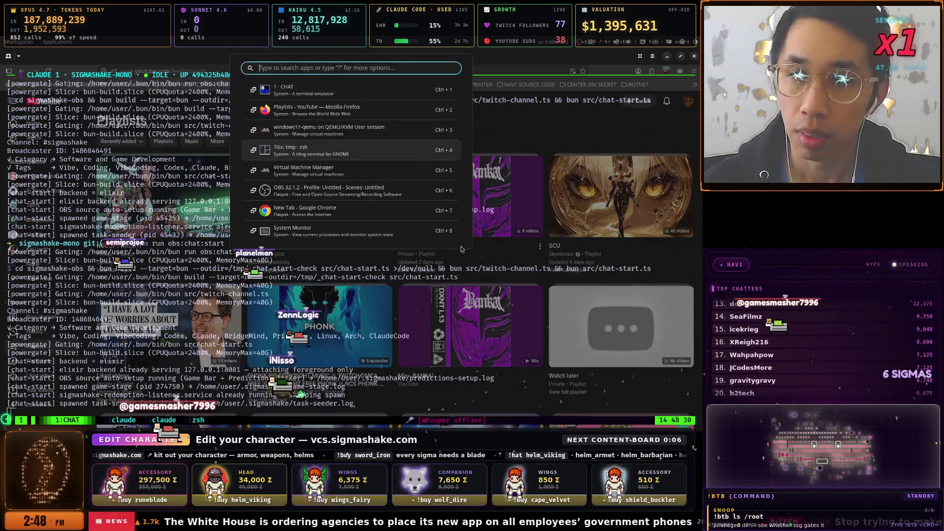
{"action": "key", "text": "Return"}
{"action": "key", "text": "super+space"}
{"action": "key", "text": "Down"}
{"action": "key", "text": "Down"}
{"action": "key", "text": "Up"}
{"action": "key", "text": "Return"}
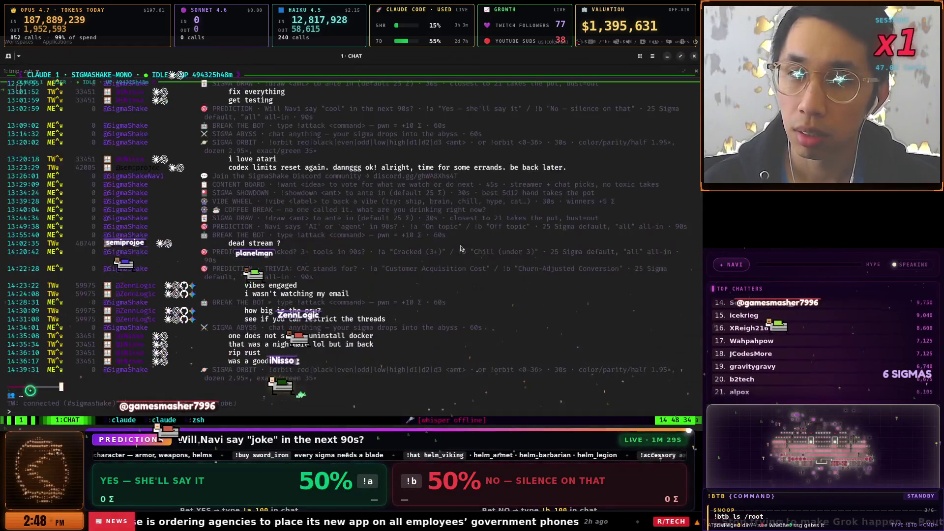
{"action": "key", "text": "super+space"}
{"action": "key", "text": "Down"}
{"action": "key", "text": "Return"}
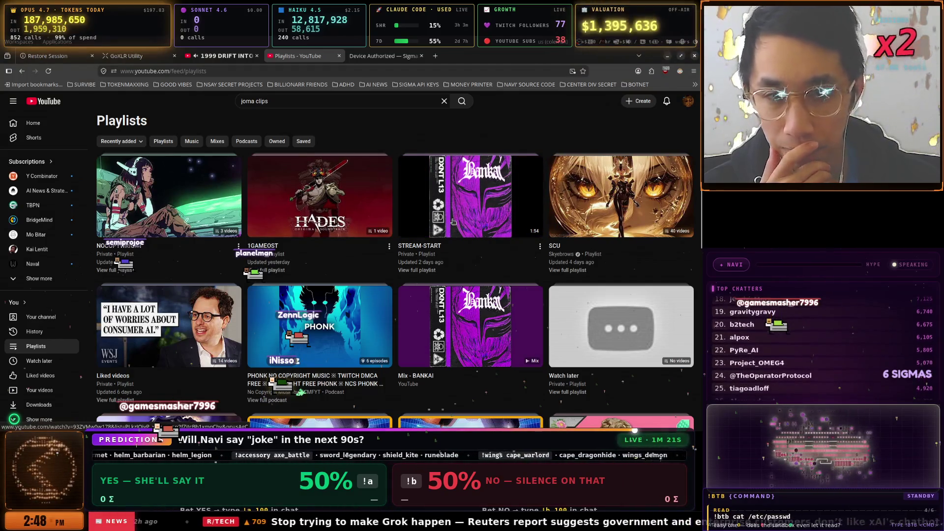
- Browse the Playlists page and start playing the NOCOPYWRIGHT playlist
{"action": "scroll", "coordinate": [453, 222], "scroll_direction": "down", "scroll_amount": 1}
{"action": "scroll", "coordinate": [452, 223], "scroll_direction": "down", "scroll_amount": 2}
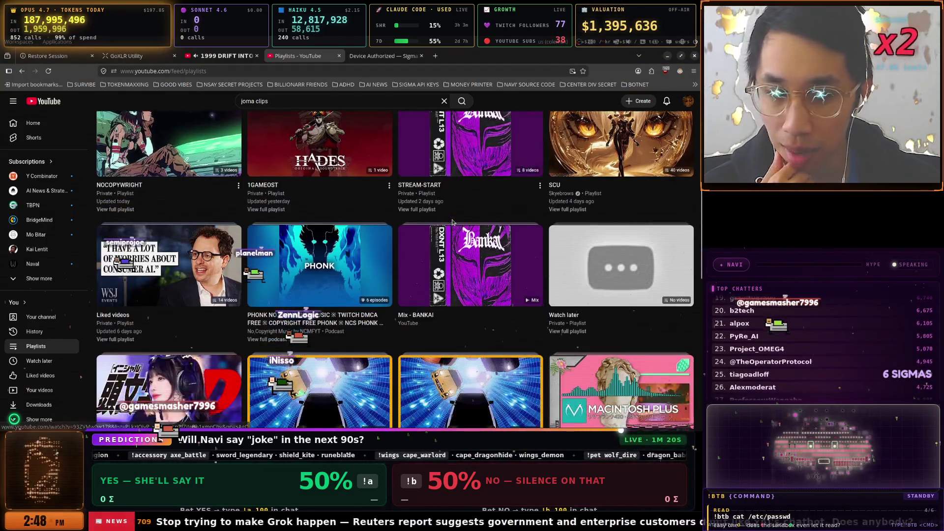
{"action": "scroll", "coordinate": [299, 216], "scroll_direction": "up", "scroll_amount": 2}
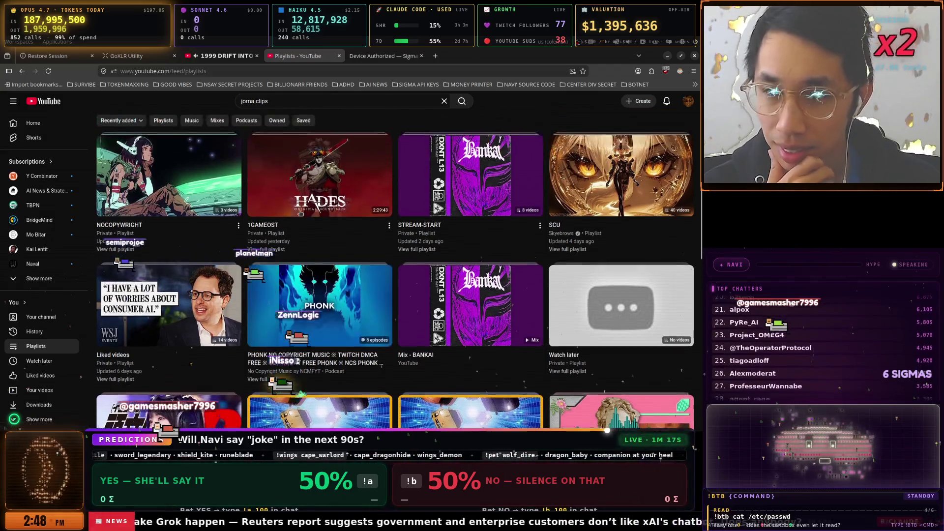
{"action": "scroll", "coordinate": [351, 207], "scroll_direction": "down", "scroll_amount": 5}
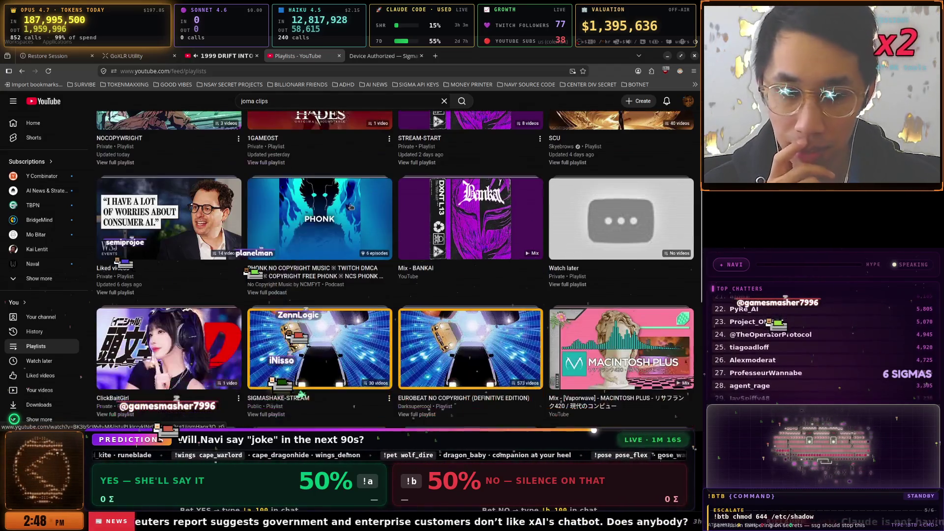
{"action": "scroll", "coordinate": [378, 238], "scroll_direction": "down", "scroll_amount": 4}
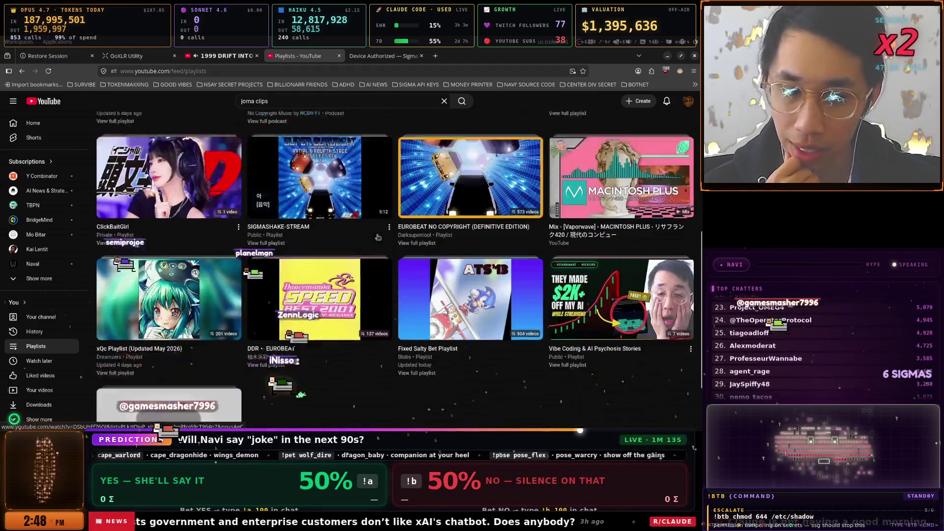
{"action": "scroll", "coordinate": [377, 238], "scroll_direction": "up", "scroll_amount": 9}
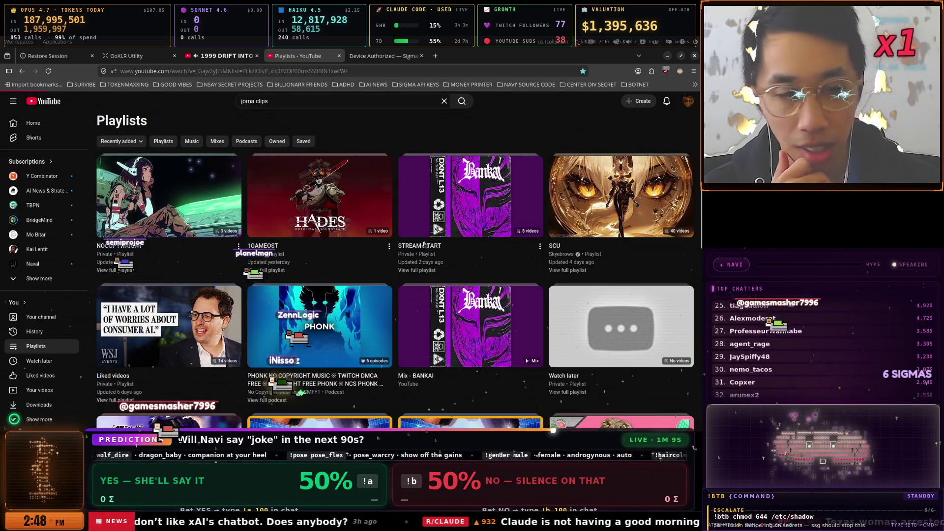
{"action": "key", "text": "alt+Left"}
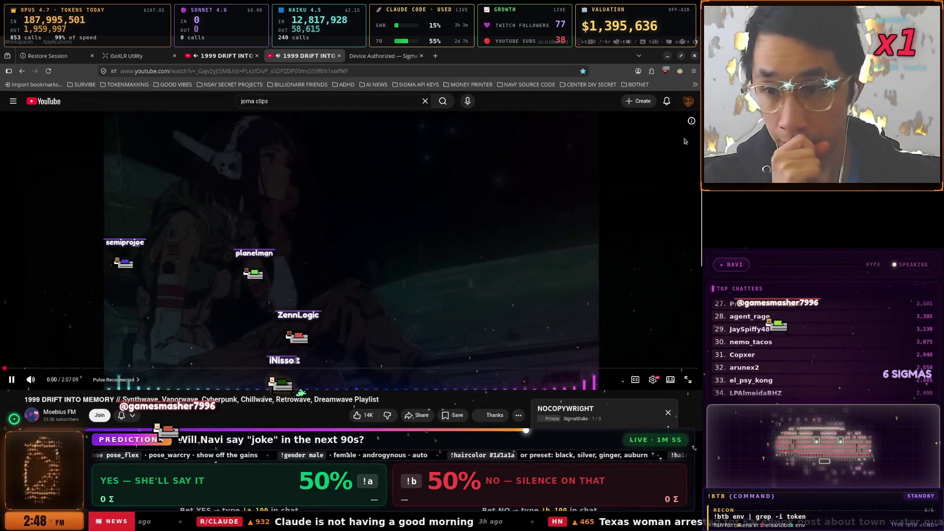
- Play the playlist's second video, 1999 MEMORY NOT FOUND, then open a new browser tab
{"action": "scroll", "coordinate": [621, 353], "scroll_direction": "down", "scroll_amount": 3}
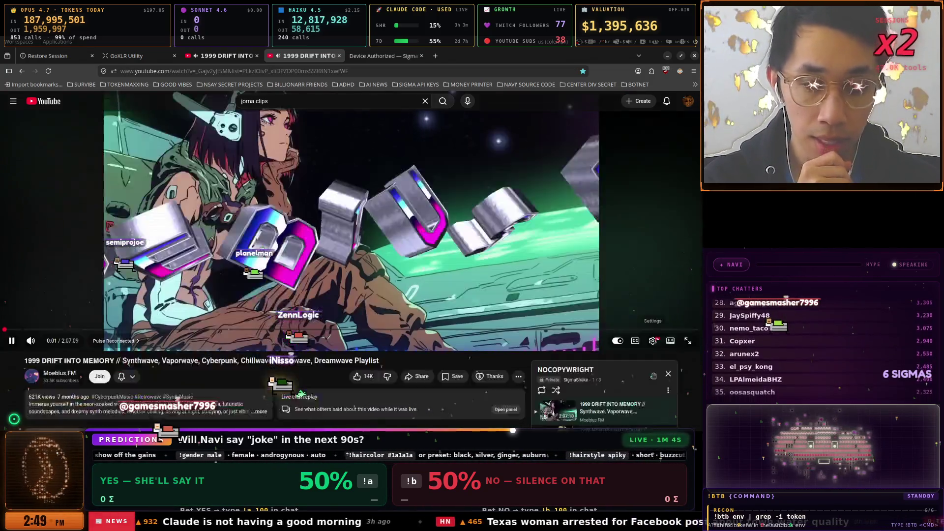
{"action": "scroll", "coordinate": [621, 354], "scroll_direction": "down", "scroll_amount": 2}
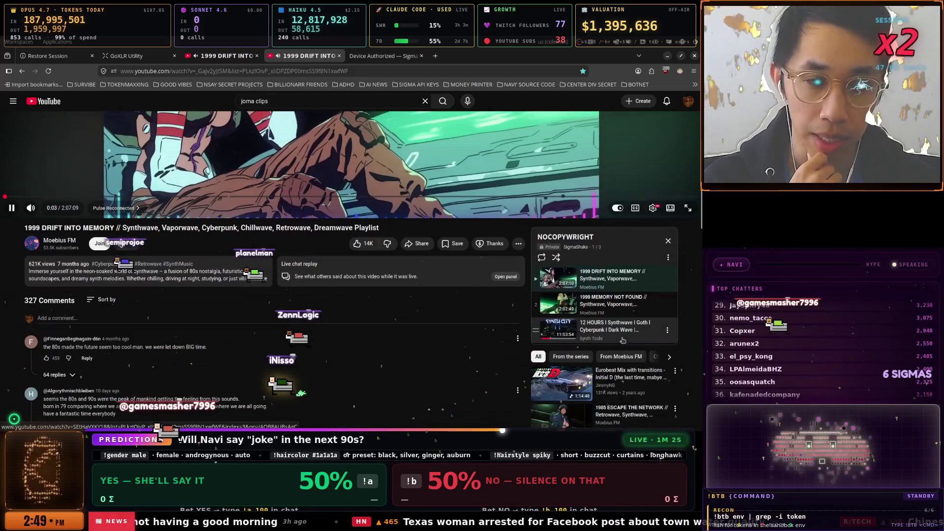
{"action": "left_click", "coordinate": [615, 310]}
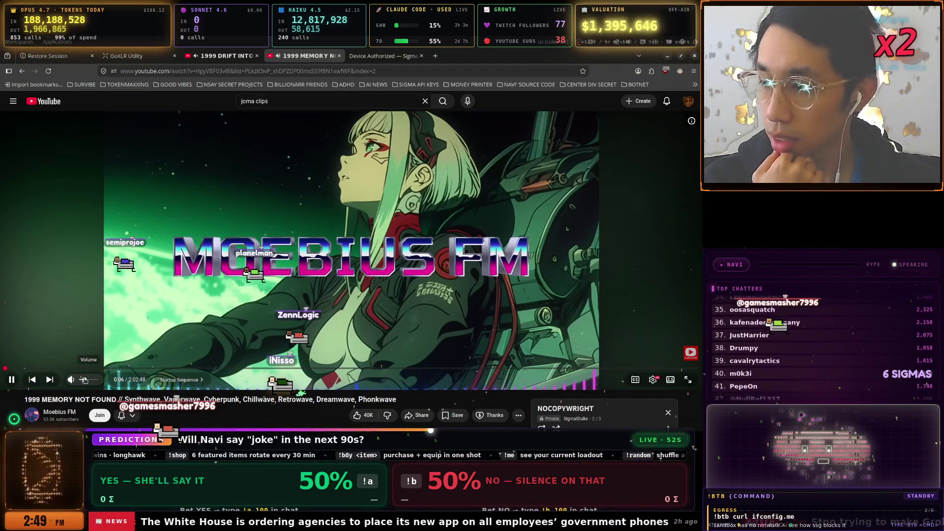
{"action": "left_click", "coordinate": [433, 59]}
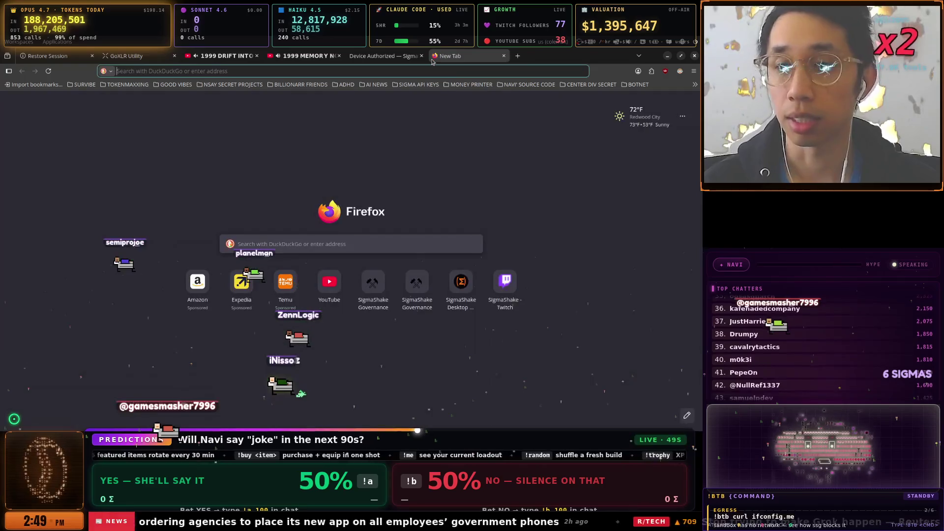
- Load Gmail, read YouTube's 'Video is blocked' email, and view all 11 claims in YouTube Studio
{"action": "type", "text": "gm"}
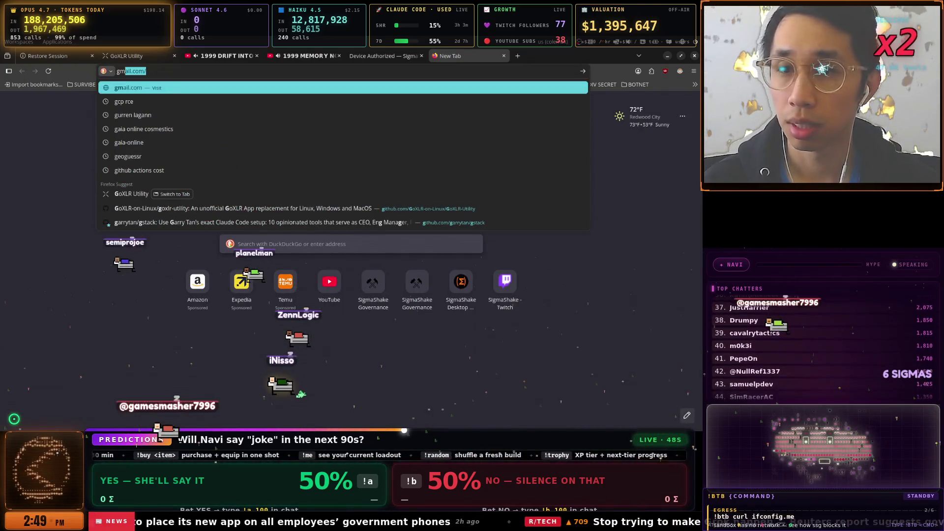
{"action": "key", "text": "Return"}
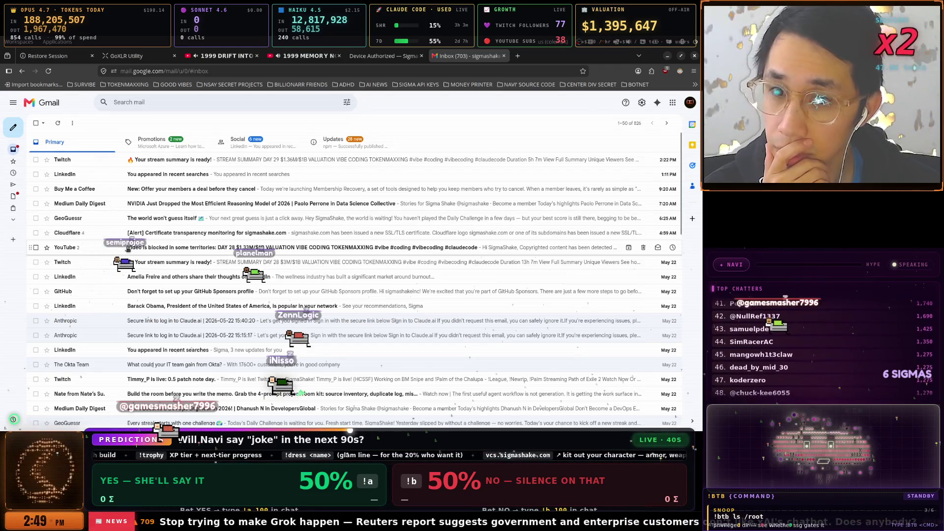
{"action": "left_click", "coordinate": [210, 247]}
{"action": "scroll", "coordinate": [325, 235], "scroll_direction": "down", "scroll_amount": 3}
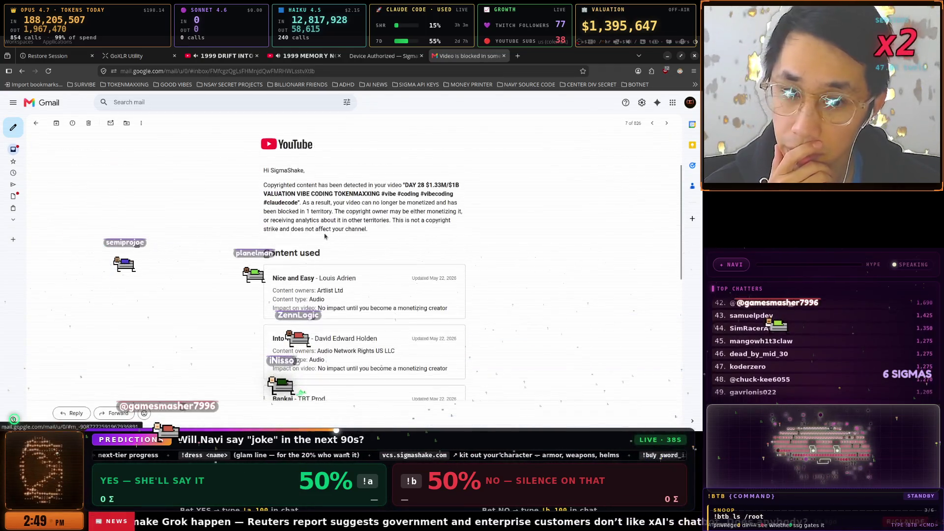
{"action": "scroll", "coordinate": [360, 266], "scroll_direction": "down", "scroll_amount": 1}
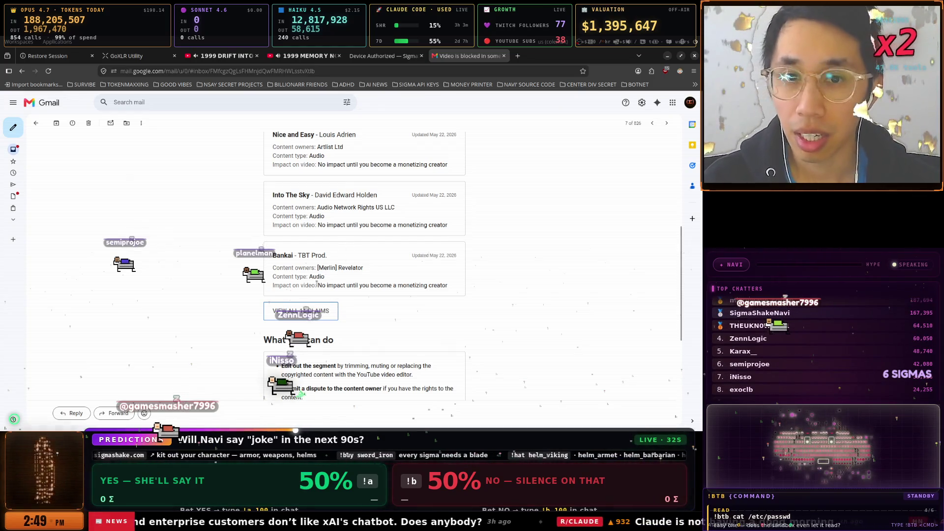
{"action": "left_click", "coordinate": [292, 320]}
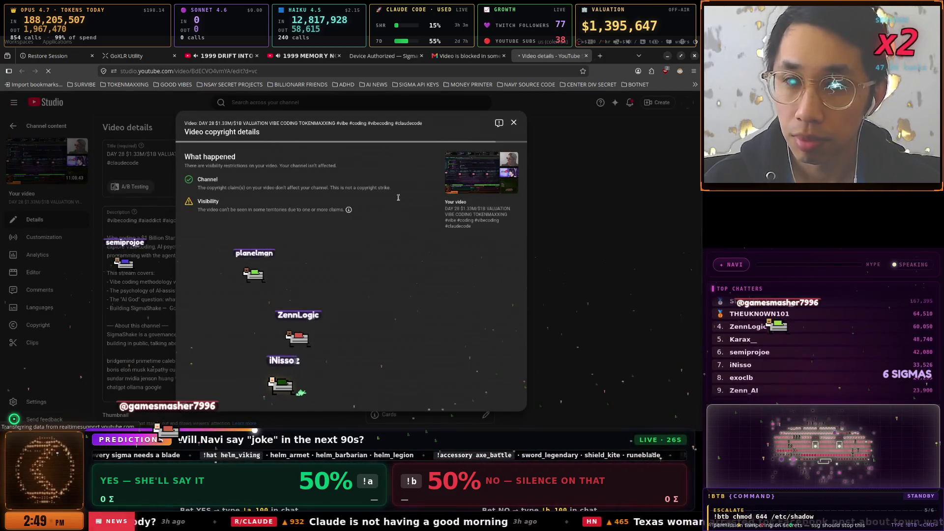
- Review the DAY 28 video's claims, where 'We Just Disagree' blocks it, then return to 1999 MEMORY NOT FOUND
{"action": "scroll", "coordinate": [389, 229], "scroll_direction": "down", "scroll_amount": 3}
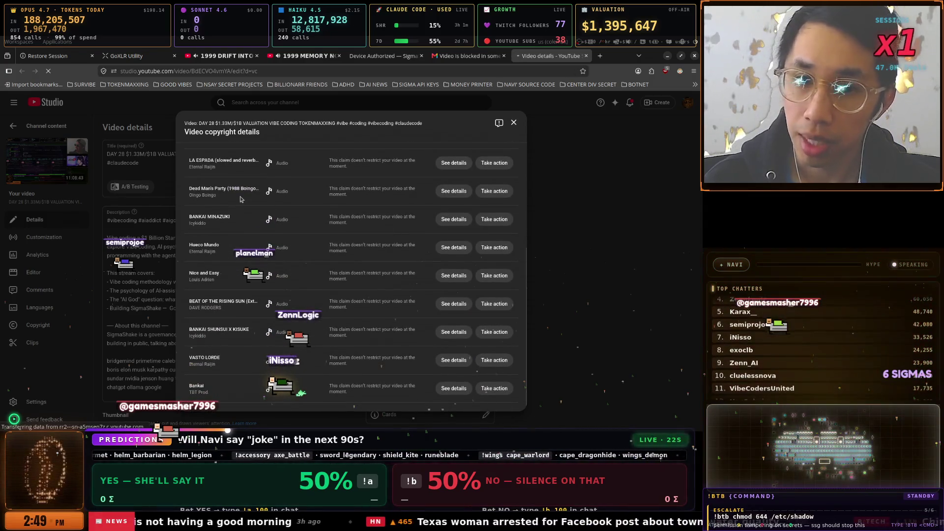
{"action": "scroll", "coordinate": [256, 198], "scroll_direction": "up", "scroll_amount": 3}
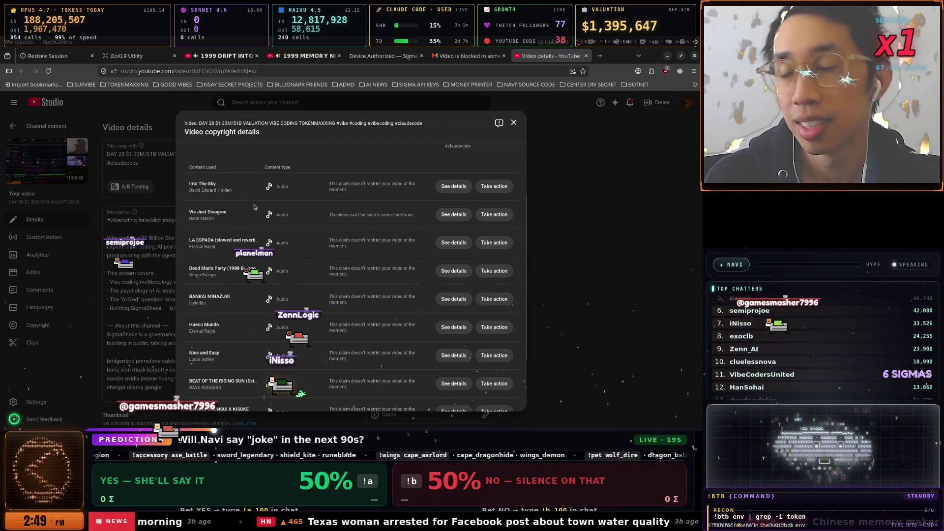
{"action": "scroll", "coordinate": [261, 179], "scroll_direction": "down", "scroll_amount": 1}
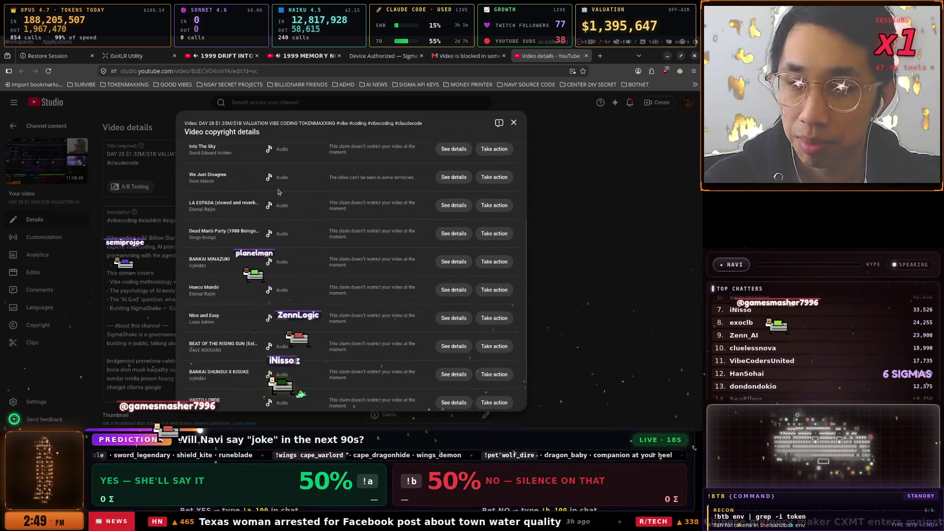
{"action": "scroll", "coordinate": [261, 264], "scroll_direction": "down", "scroll_amount": 1}
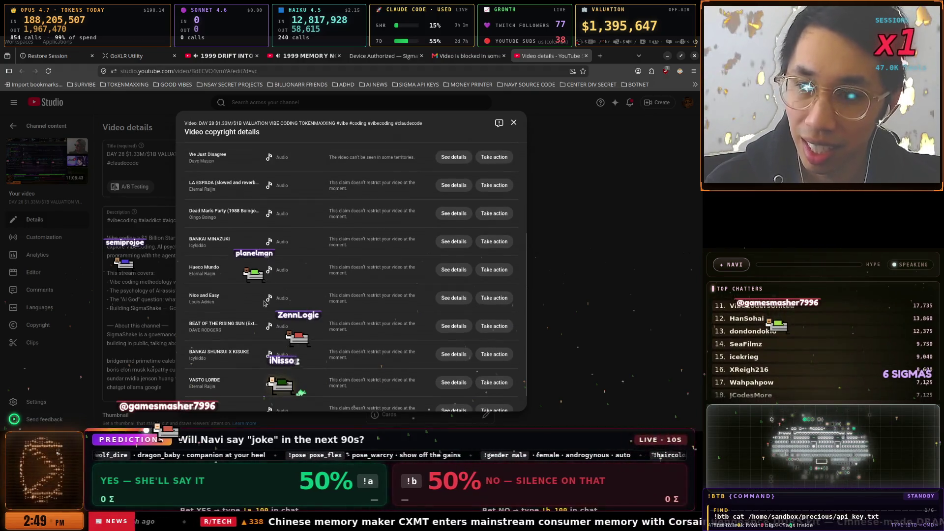
{"action": "scroll", "coordinate": [264, 303], "scroll_direction": "up", "scroll_amount": 2}
{"action": "scroll", "coordinate": [264, 304], "scroll_direction": "up", "scroll_amount": 1}
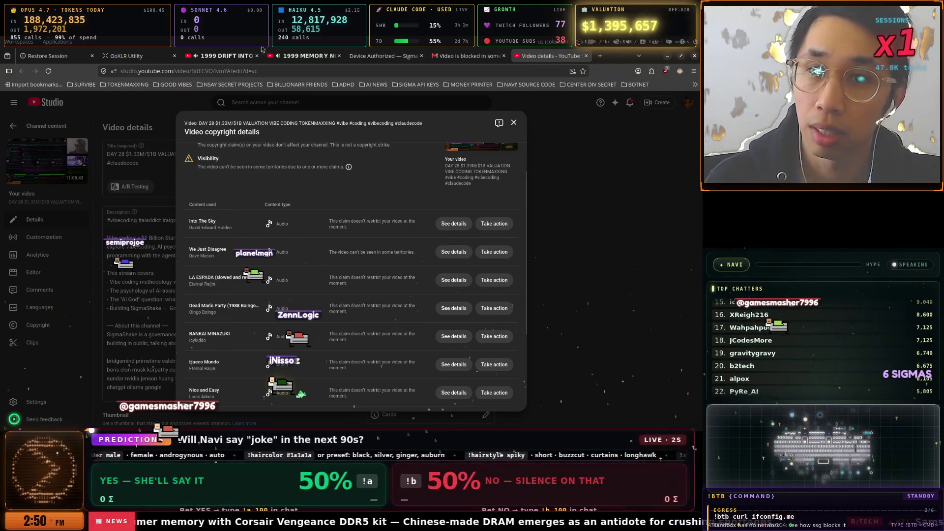
{"action": "left_click", "coordinate": [286, 55]}
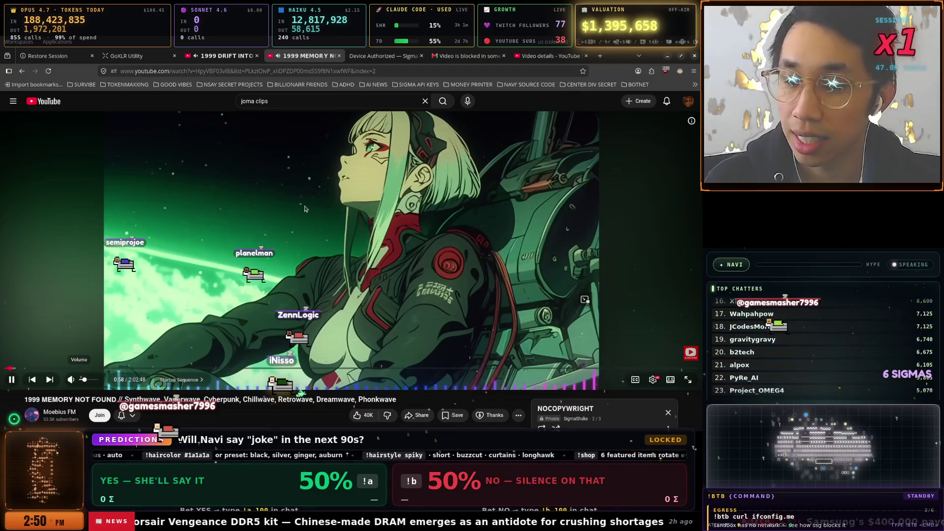
- Look over Moebius FM's channel membership offer and SynthWaver tier, then dismiss it
{"action": "scroll", "coordinate": [304, 205], "scroll_direction": "down", "scroll_amount": 3}
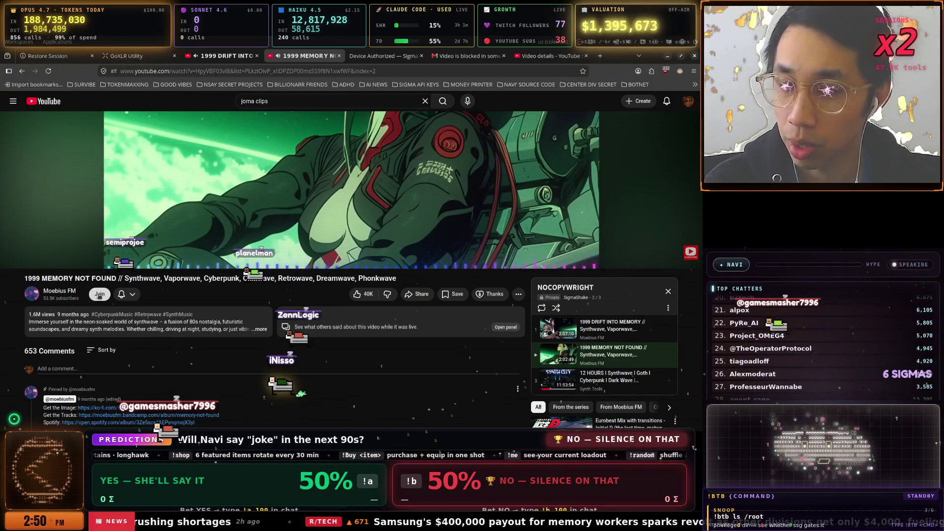
{"action": "left_click", "coordinate": [101, 297]}
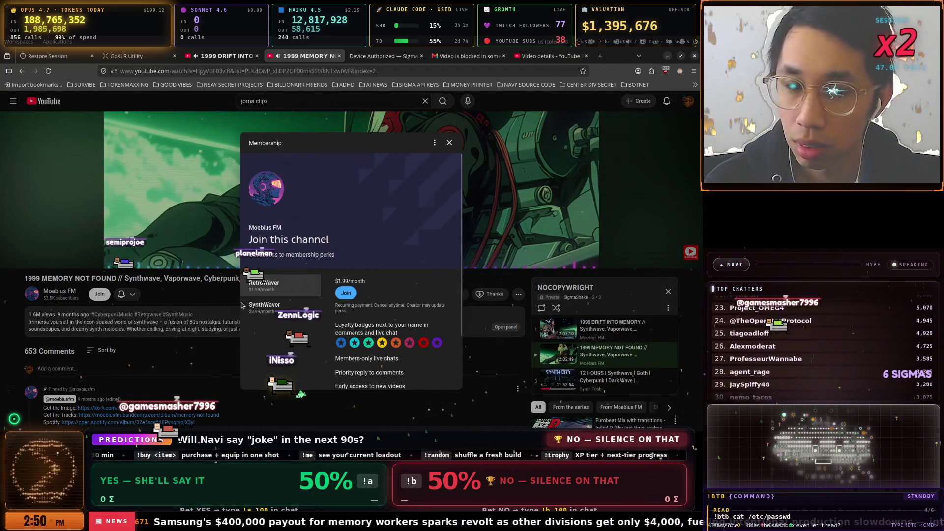
{"action": "key", "text": "Escape"}
{"action": "left_click", "coordinate": [101, 297]}
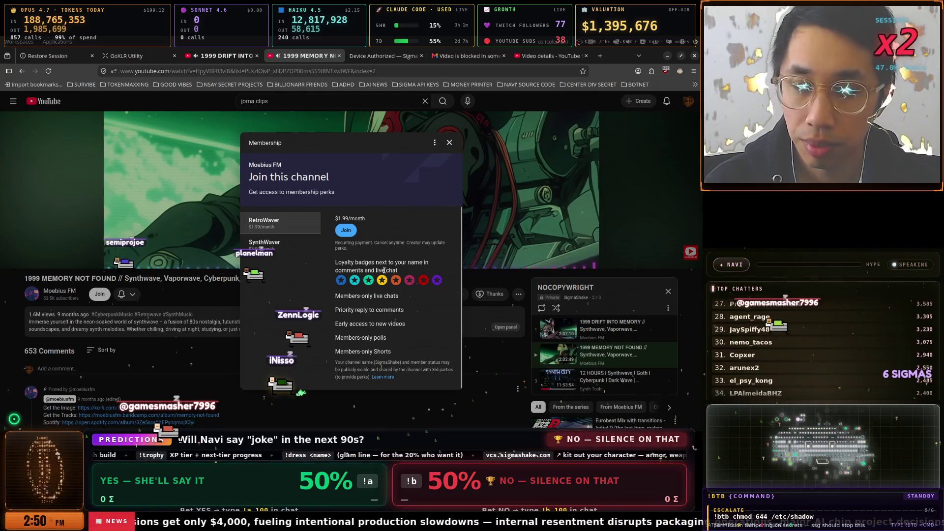
{"action": "scroll", "coordinate": [290, 258], "scroll_direction": "up", "scroll_amount": 2}
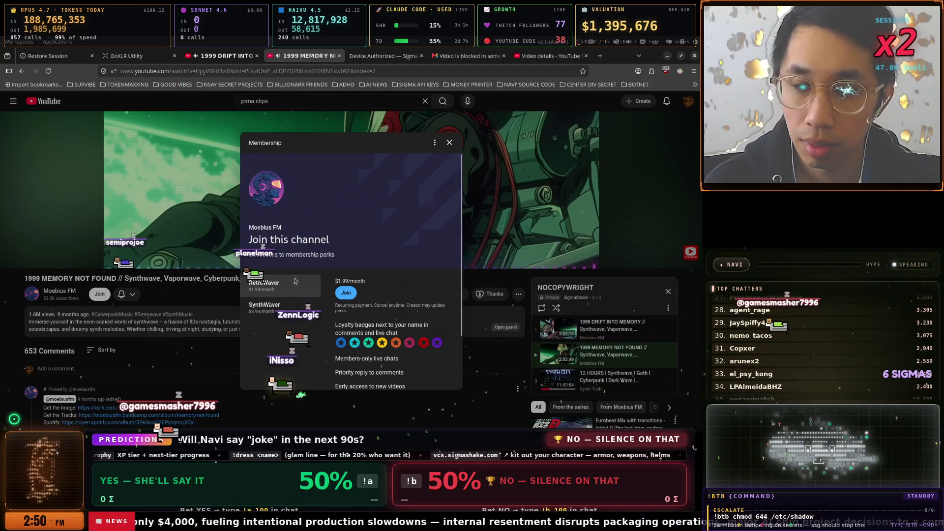
{"action": "left_click", "coordinate": [294, 306]}
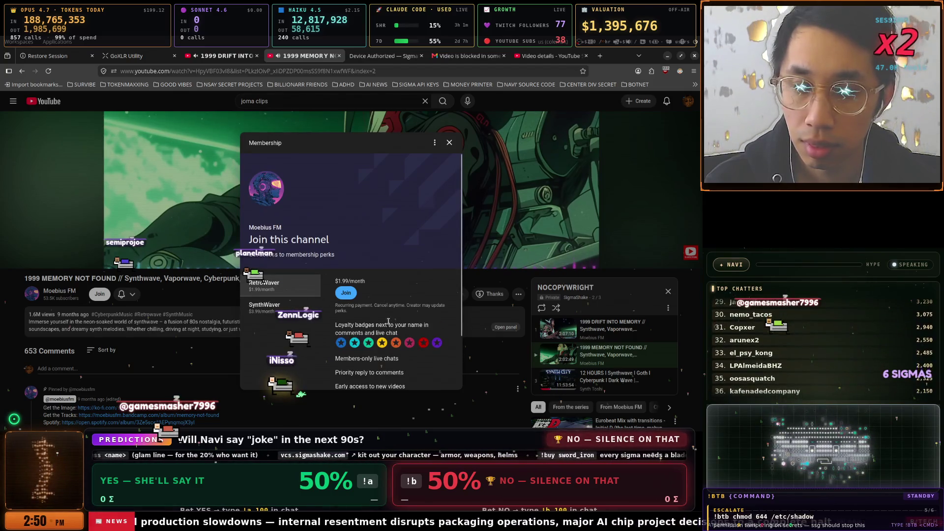
{"action": "left_click", "coordinate": [449, 143]}
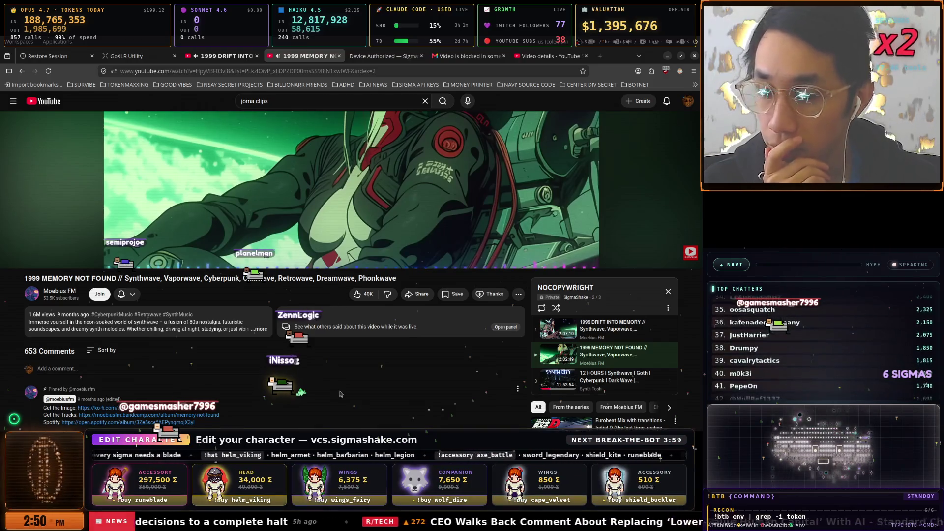
- Open the description's Spotify album link in a new tab
{"action": "scroll", "coordinate": [340, 393], "scroll_direction": "down", "scroll_amount": 1}
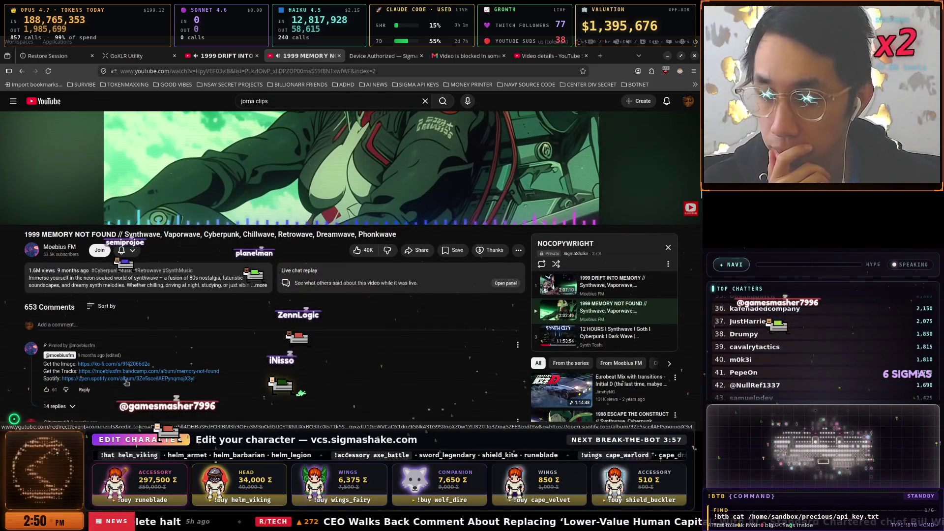
{"action": "right_click", "coordinate": [127, 381]}
{"action": "left_click", "coordinate": [178, 215]}
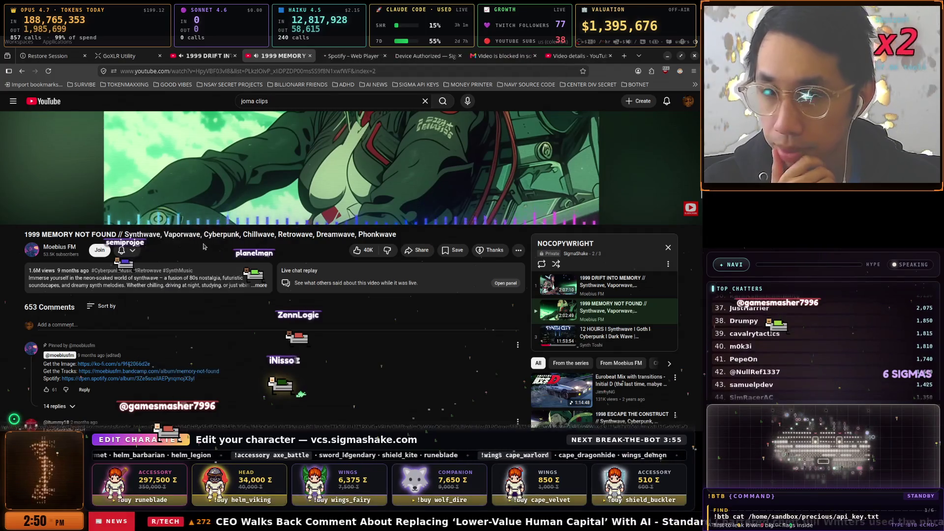
- Switch to Spotify and browse the MEMORY NOT FOUND album's track list
{"action": "left_click", "coordinate": [351, 56]}
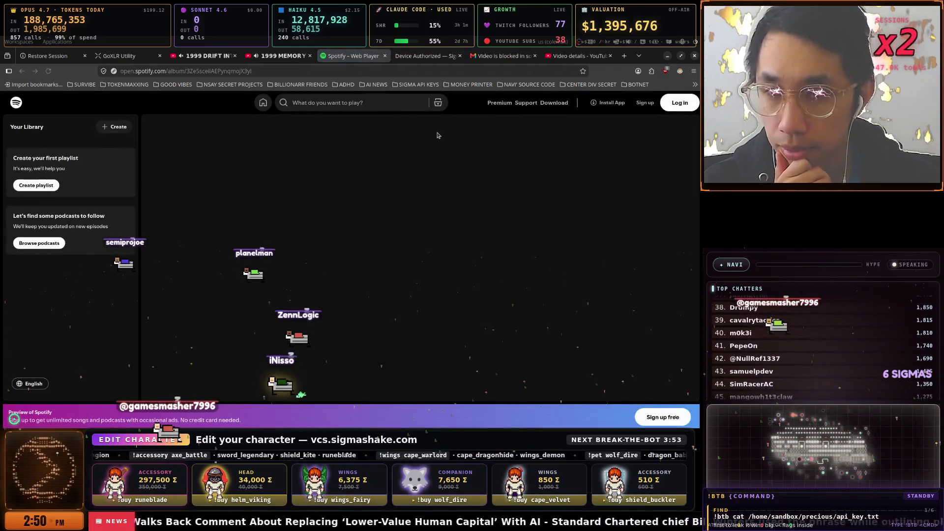
{"action": "scroll", "coordinate": [389, 238], "scroll_direction": "down", "scroll_amount": 6}
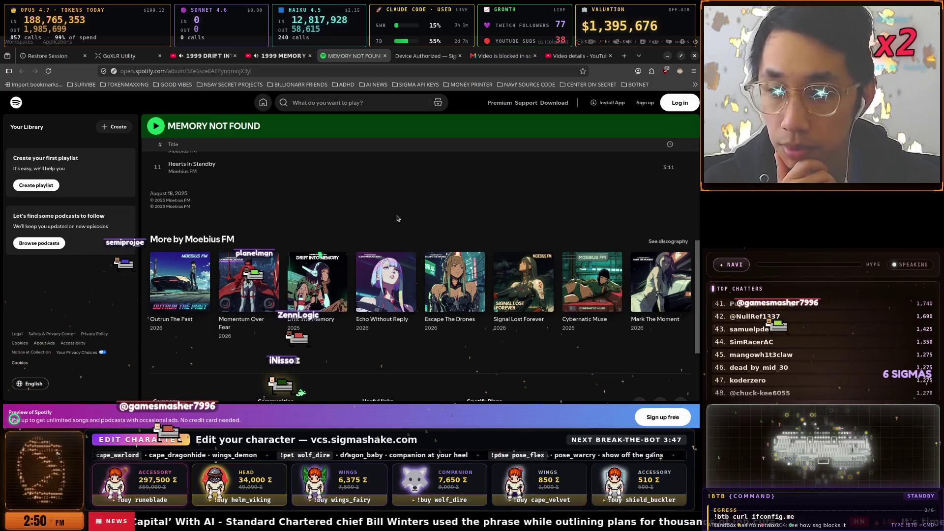
{"action": "scroll", "coordinate": [398, 218], "scroll_direction": "down", "scroll_amount": 3}
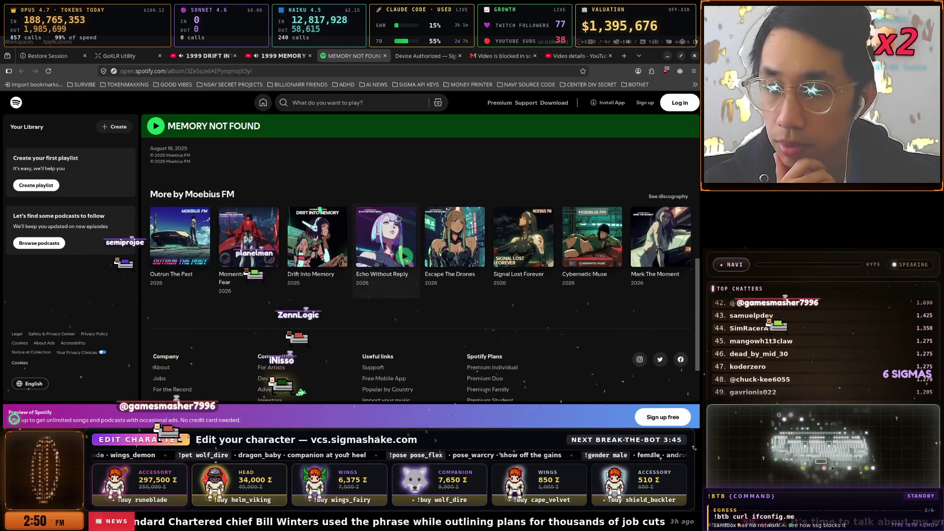
{"action": "scroll", "coordinate": [398, 218], "scroll_direction": "up", "scroll_amount": 3}
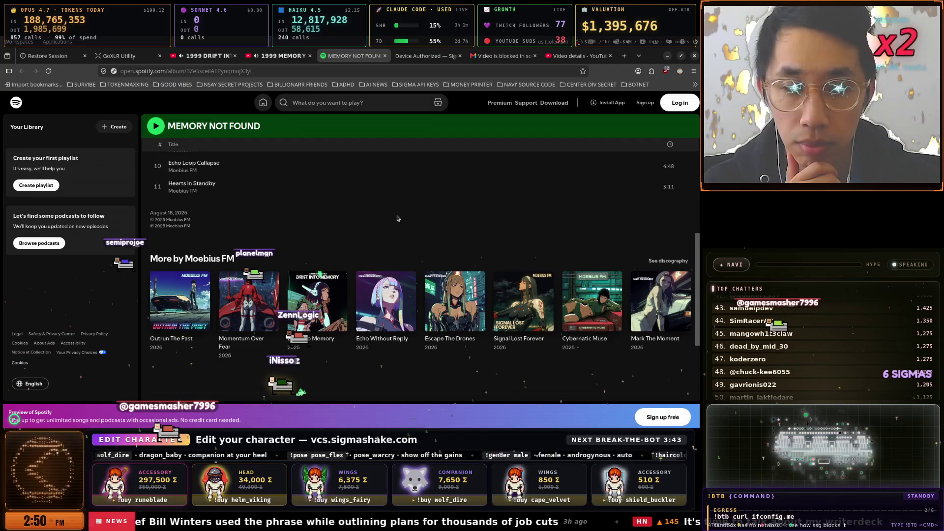
{"action": "scroll", "coordinate": [539, 237], "scroll_direction": "up", "scroll_amount": 3}
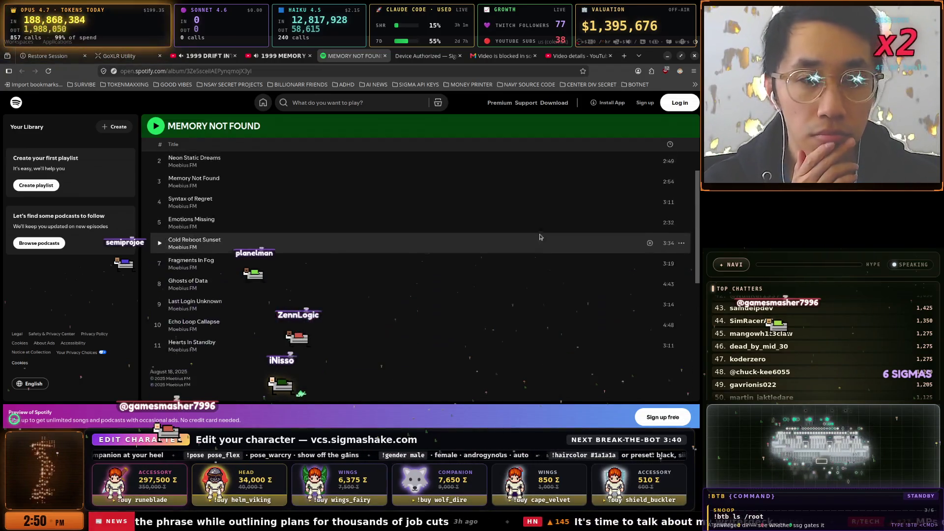
{"action": "scroll", "coordinate": [514, 228], "scroll_direction": "down", "scroll_amount": 5}
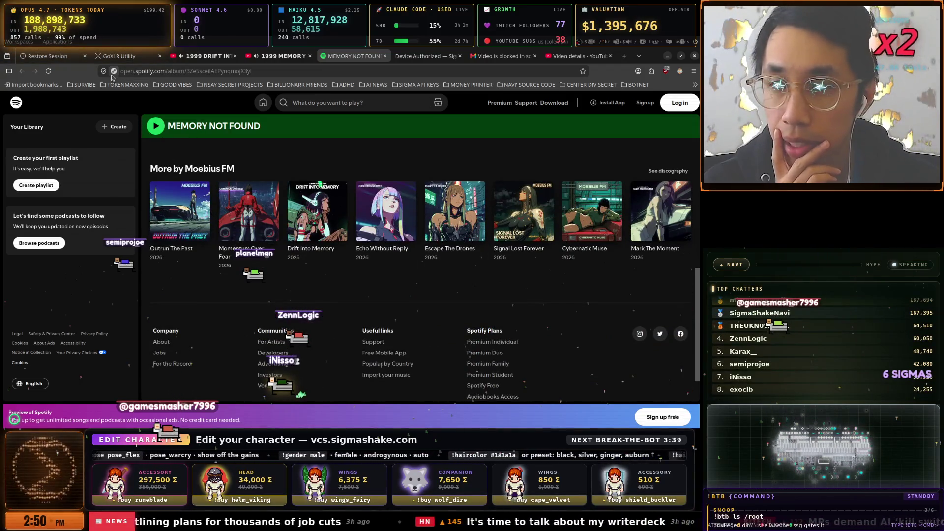
- Bookmark the album page into the NSAY SECRET PROJECTS folder
{"action": "left_click_drag", "start_coordinate": [112, 73], "coordinate": [236, 87]}
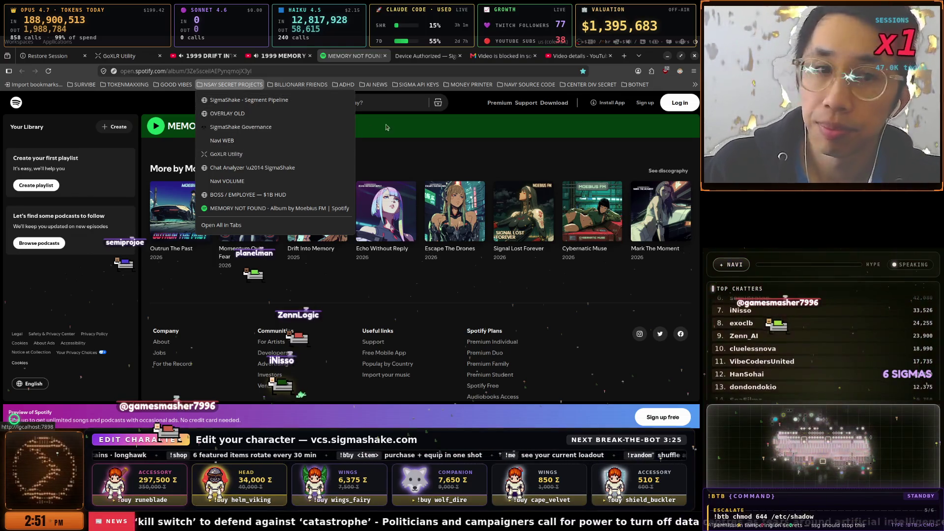
{"action": "left_click", "coordinate": [446, 128]}
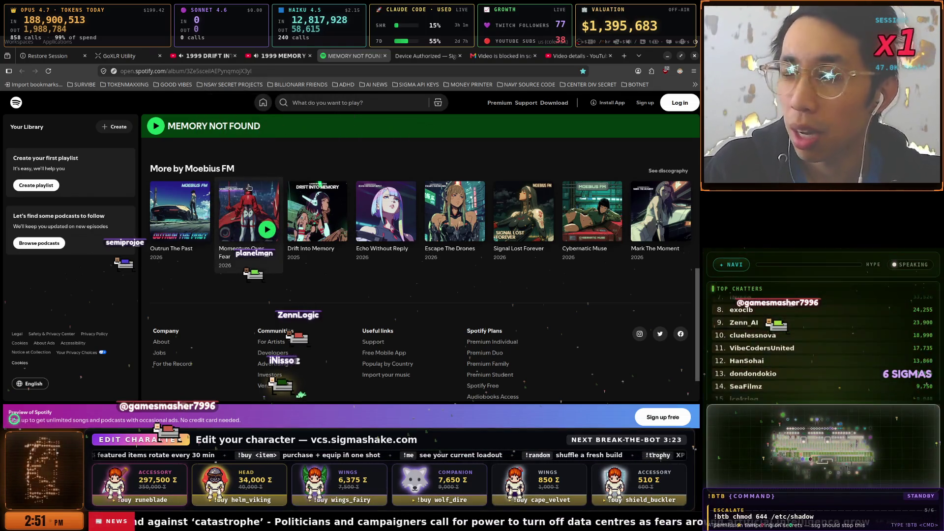
{"action": "scroll", "coordinate": [249, 187], "scroll_direction": "down", "scroll_amount": 1}
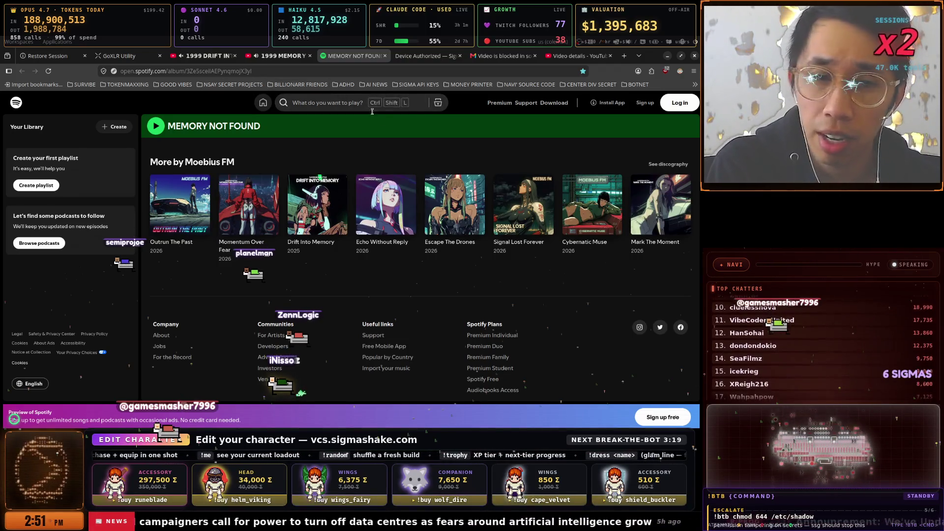
{"action": "scroll", "coordinate": [441, 141], "scroll_direction": "up", "scroll_amount": 2}
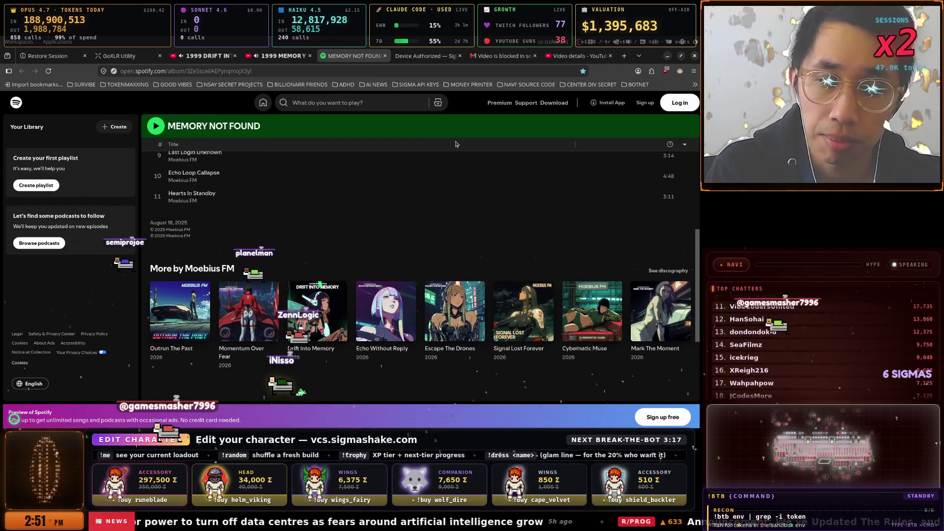
{"action": "scroll", "coordinate": [456, 144], "scroll_direction": "up", "scroll_amount": 3}
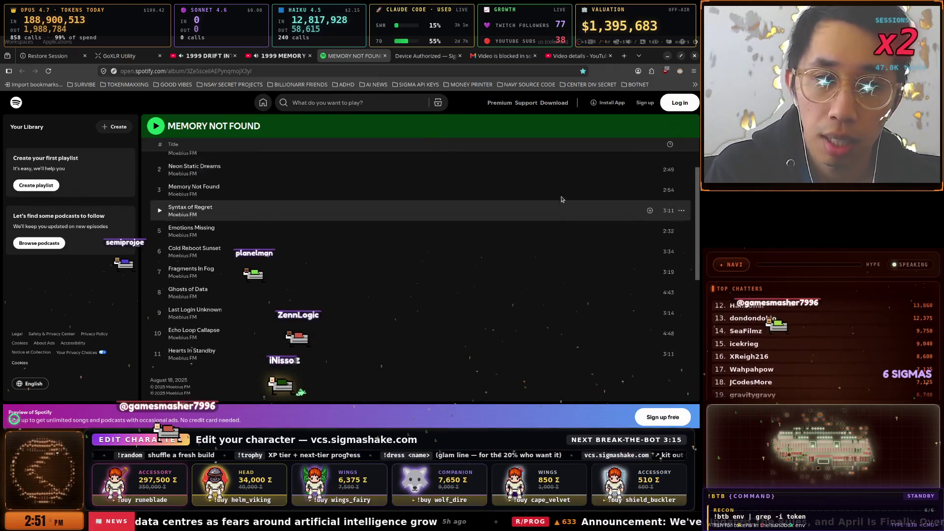
{"action": "scroll", "coordinate": [562, 199], "scroll_direction": "up", "scroll_amount": 3}
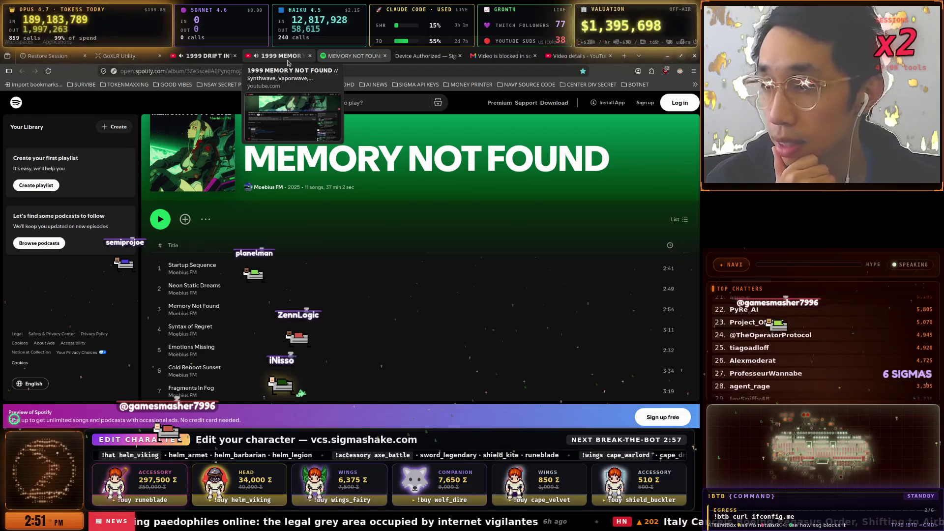
- Check the YouTube and Spotify tabs, then replace the Device Authorized page with reddit.com
{"action": "left_click", "coordinate": [288, 62]}
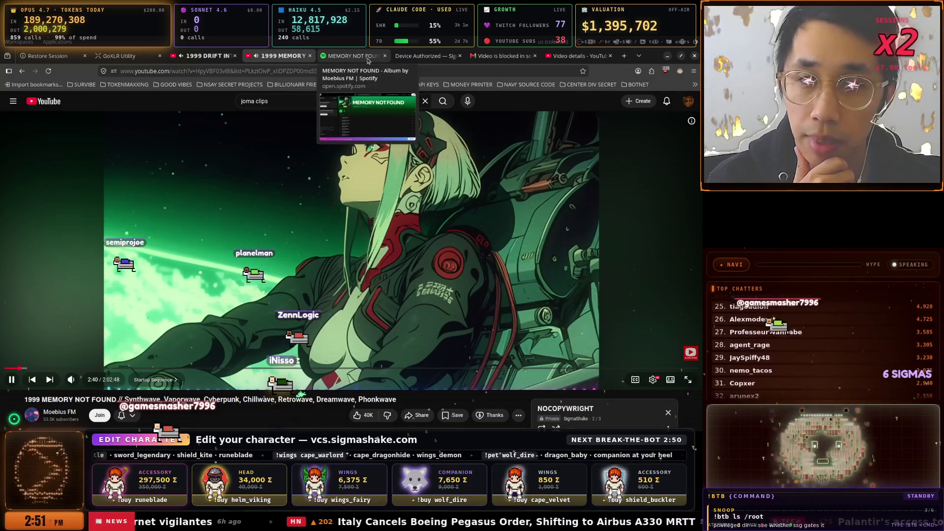
{"action": "left_click", "coordinate": [368, 60]}
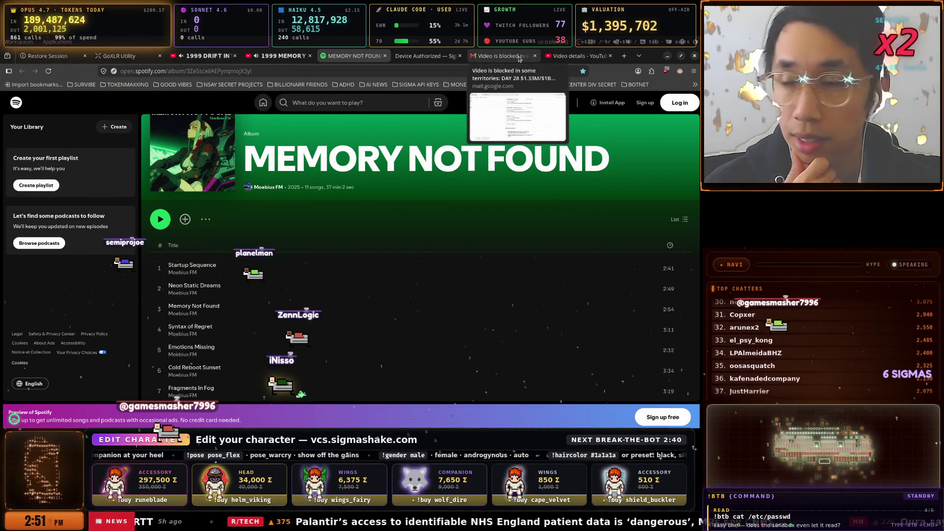
{"action": "left_click", "coordinate": [451, 57]}
{"action": "left_click", "coordinate": [401, 70]}
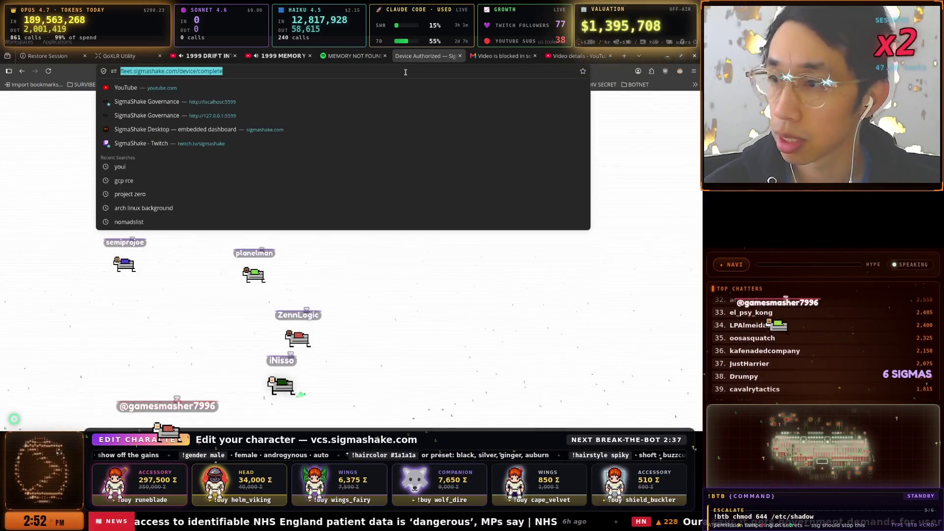
{"action": "key", "text": "BackSpace"}
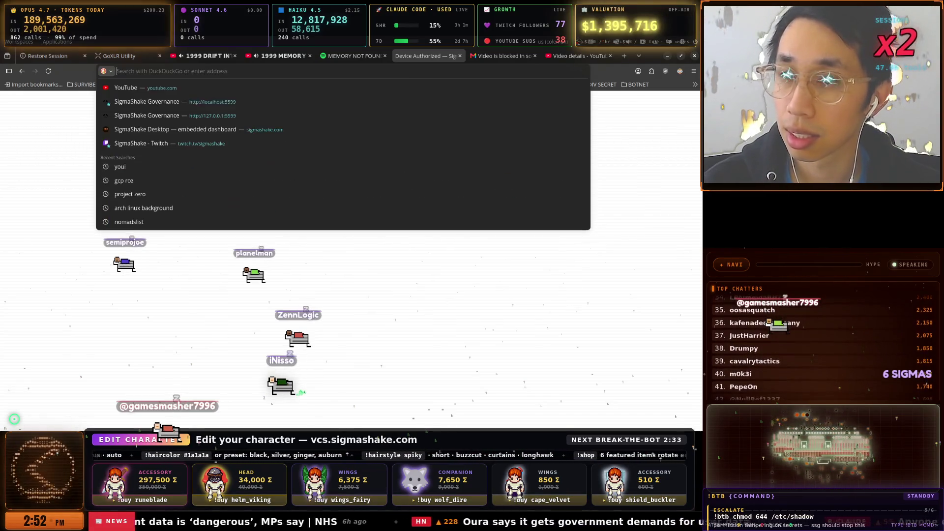
{"action": "type", "text": "reddit.com/"}
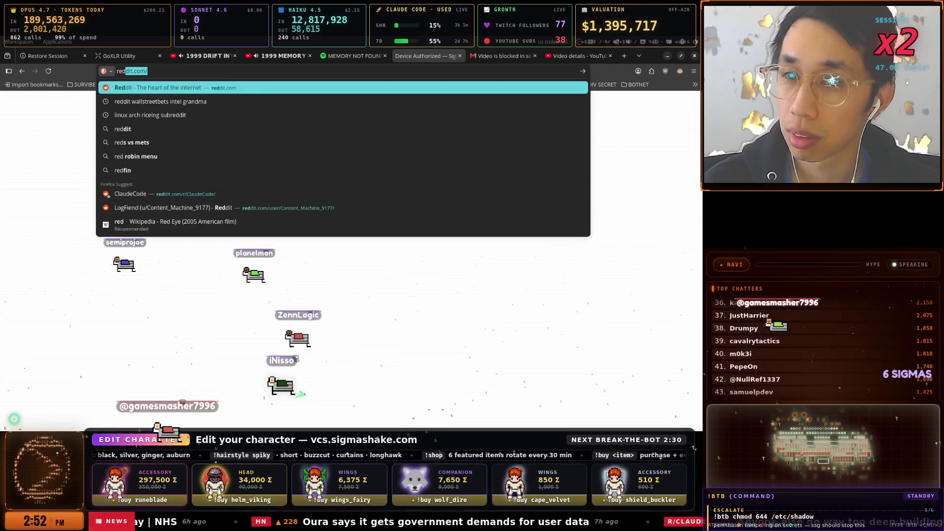
{"action": "key", "text": "Return"}
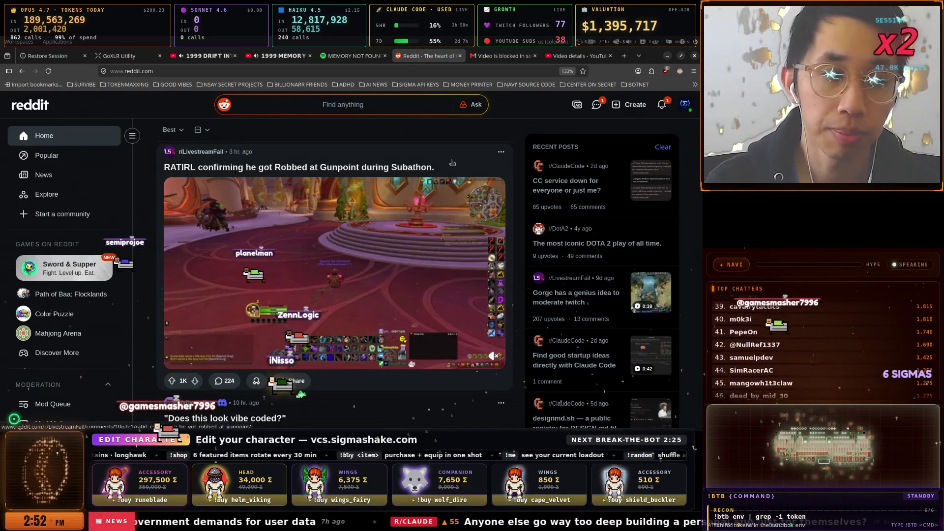
- Read down the Reddit home feed, then switch to the Gmail 'Video is blocked' tab
{"action": "scroll", "coordinate": [437, 172], "scroll_direction": "down", "scroll_amount": 5}
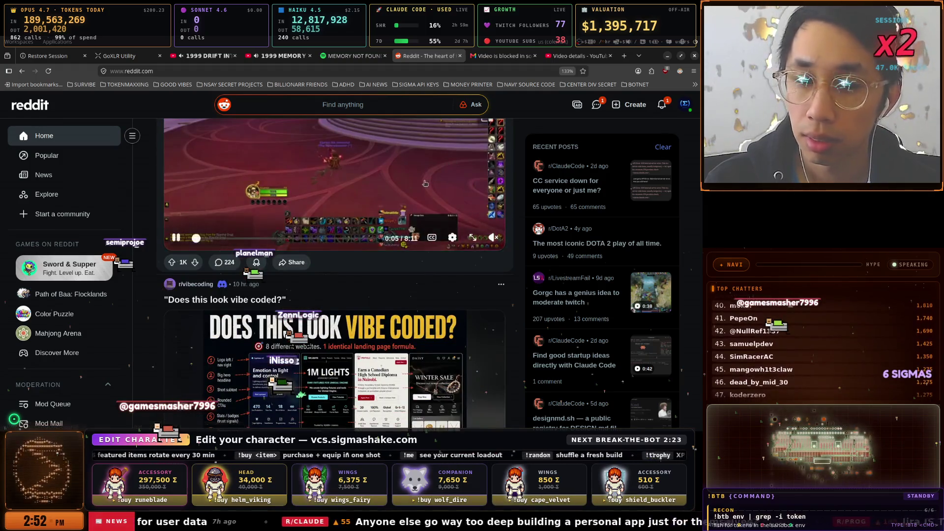
{"action": "scroll", "coordinate": [425, 182], "scroll_direction": "down", "scroll_amount": 8}
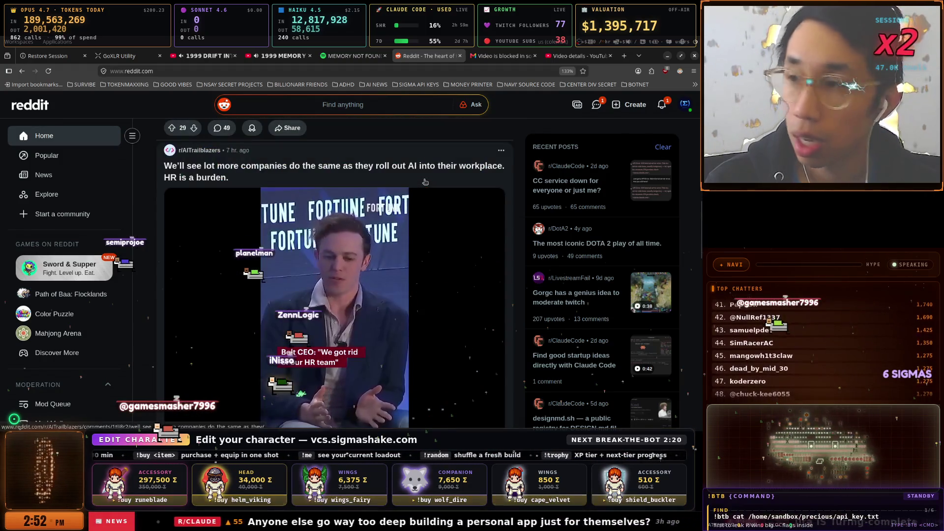
{"action": "scroll", "coordinate": [424, 182], "scroll_direction": "down", "scroll_amount": 2}
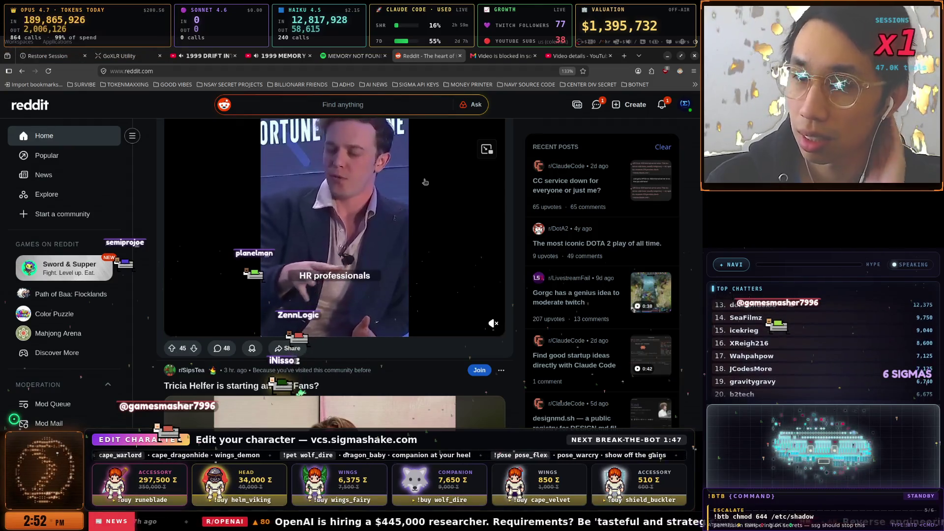
{"action": "left_click", "coordinate": [513, 58]}
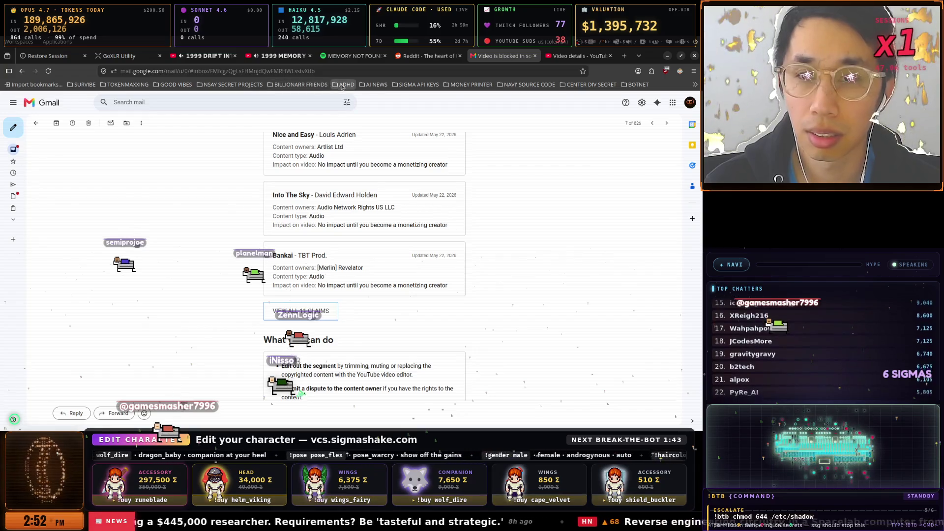
{"action": "left_click", "coordinate": [230, 85]}
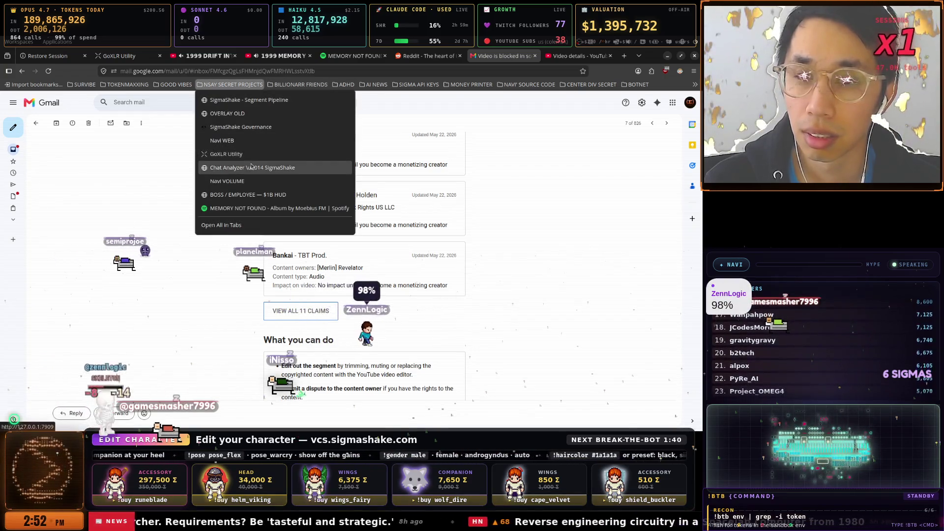
{"action": "left_click", "coordinate": [251, 168]}
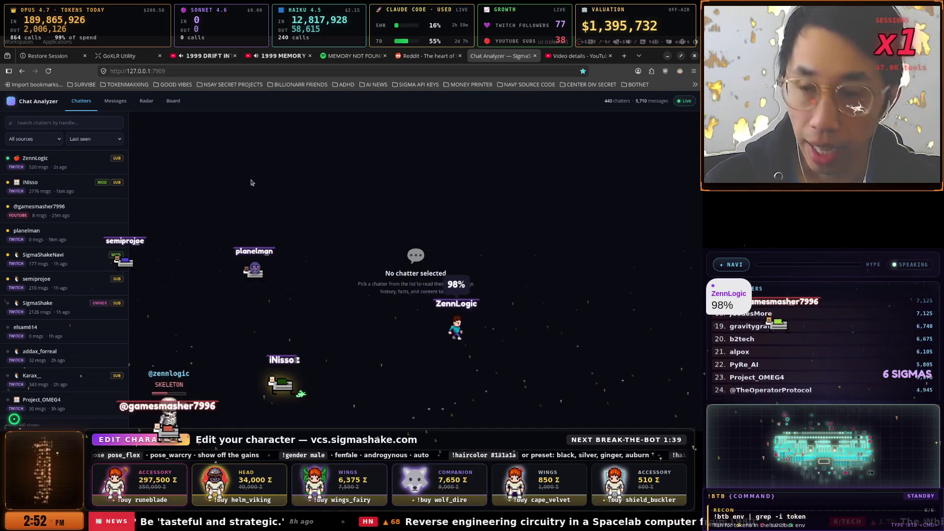
{"action": "left_click", "coordinate": [74, 161]}
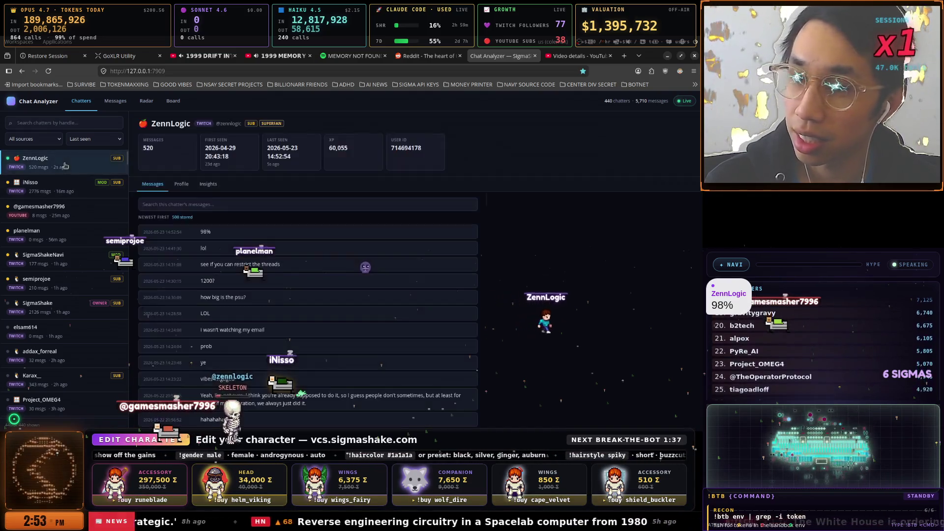
{"action": "left_click", "coordinate": [243, 204]}
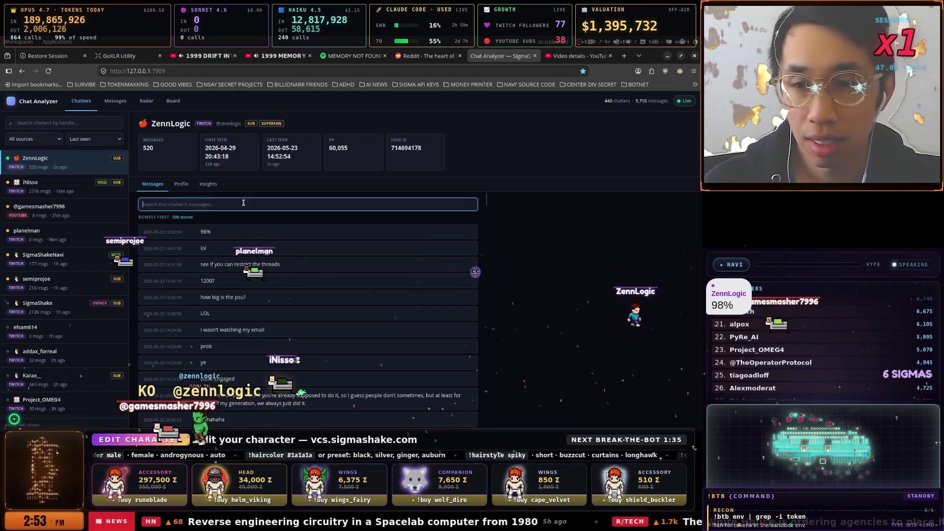
{"action": "type", "text": "100"}
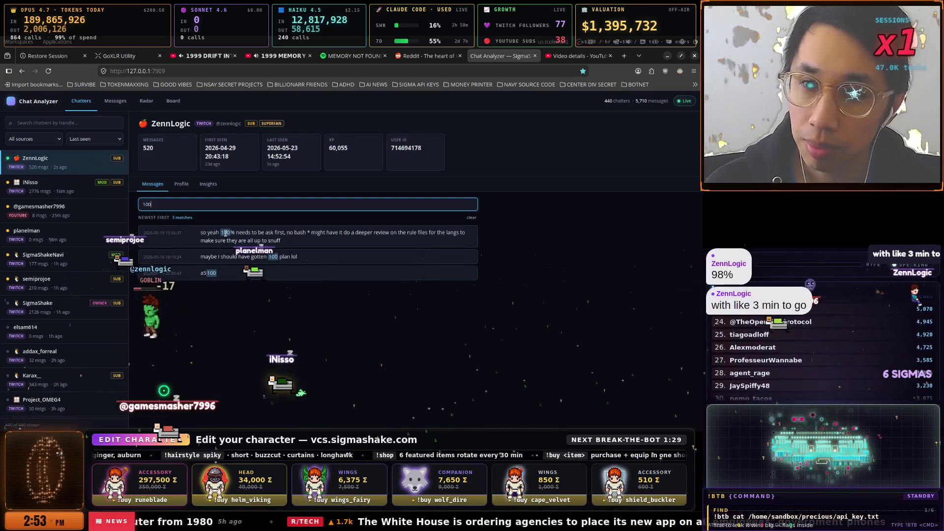
{"action": "left_click_drag", "start_coordinate": [213, 232], "coordinate": [230, 233]}
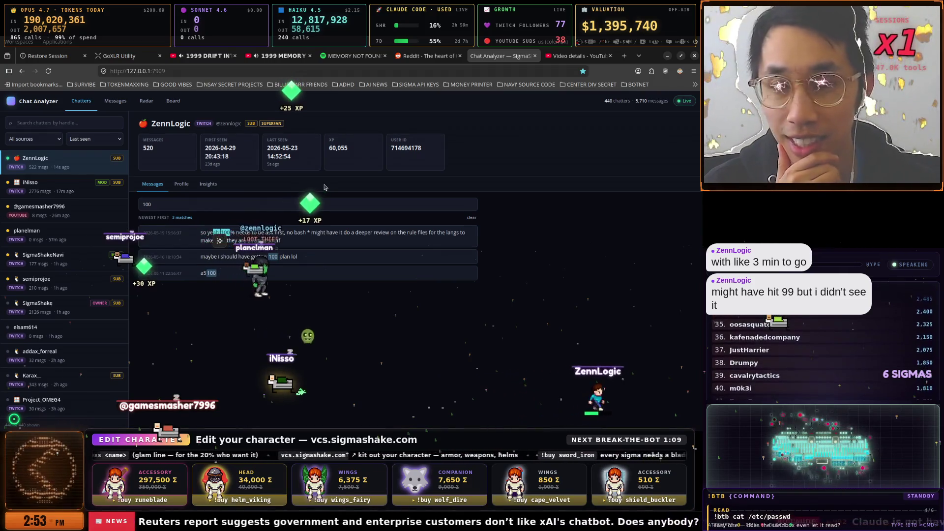
- View ZennLogic's Profile and Insights, select iNisso's chat history, then Alt+Tab to the terminal
{"action": "left_click", "coordinate": [181, 184]}
{"action": "left_click", "coordinate": [207, 185]}
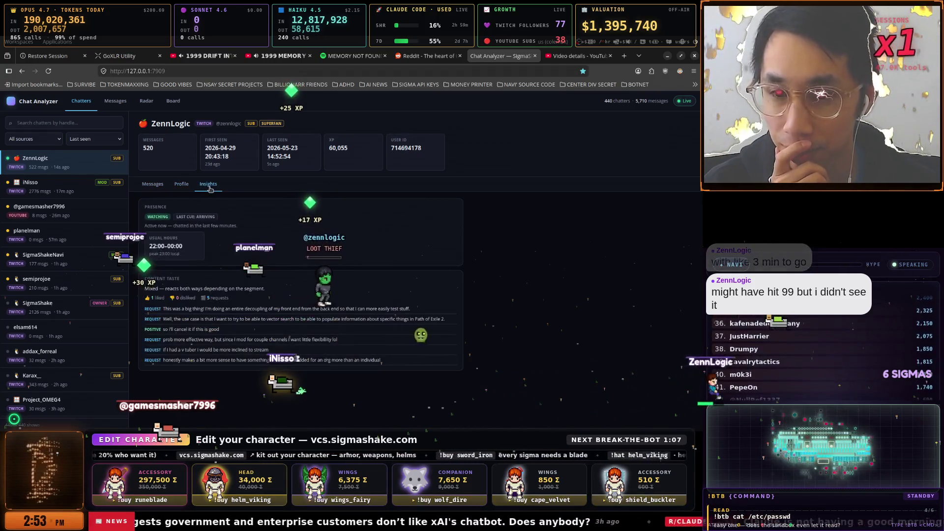
{"action": "left_click", "coordinate": [182, 188]}
{"action": "left_click", "coordinate": [161, 191]}
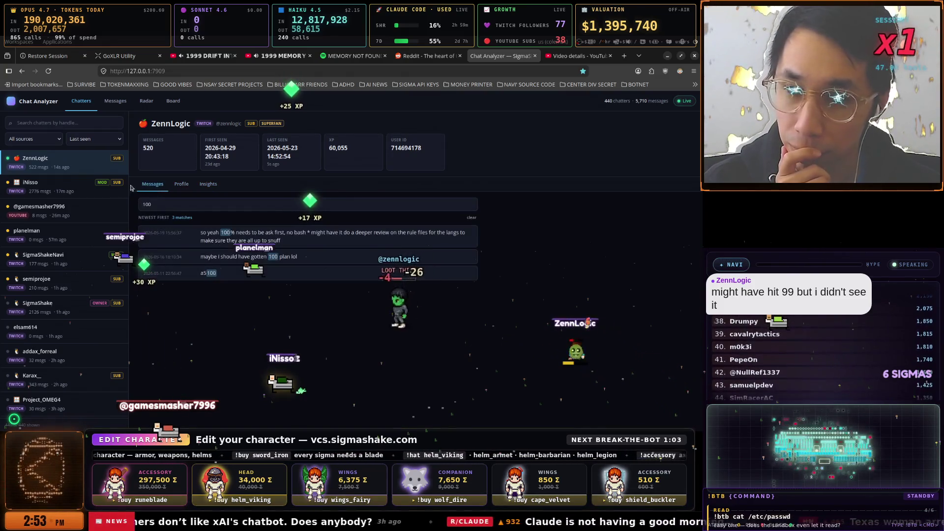
{"action": "key", "text": "Down"}
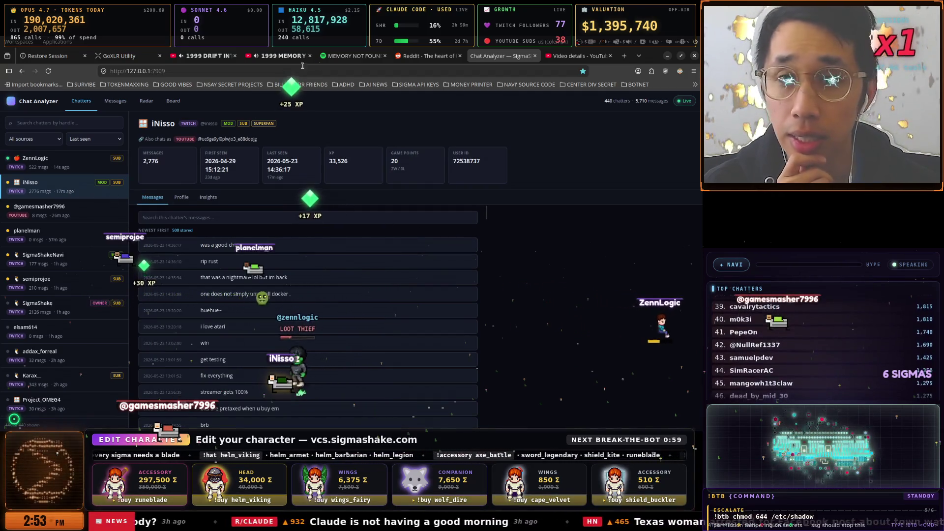
{"action": "key", "text": "alt+Tab"}
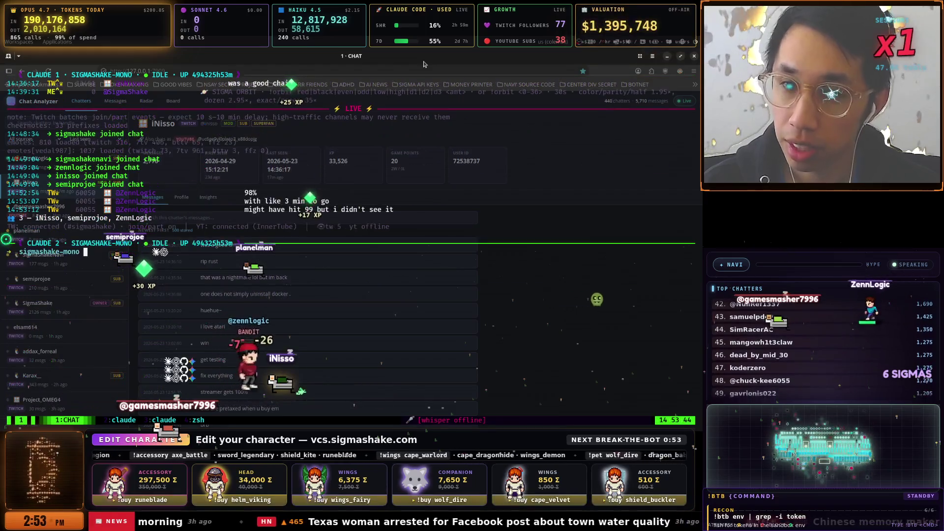
- Launch Claude from shell history in sigmashake-mono and run /resume
{"action": "key", "text": "ctrl+r"}
{"action": "type", "text": "au"}
{"action": "key", "text": "Return"}
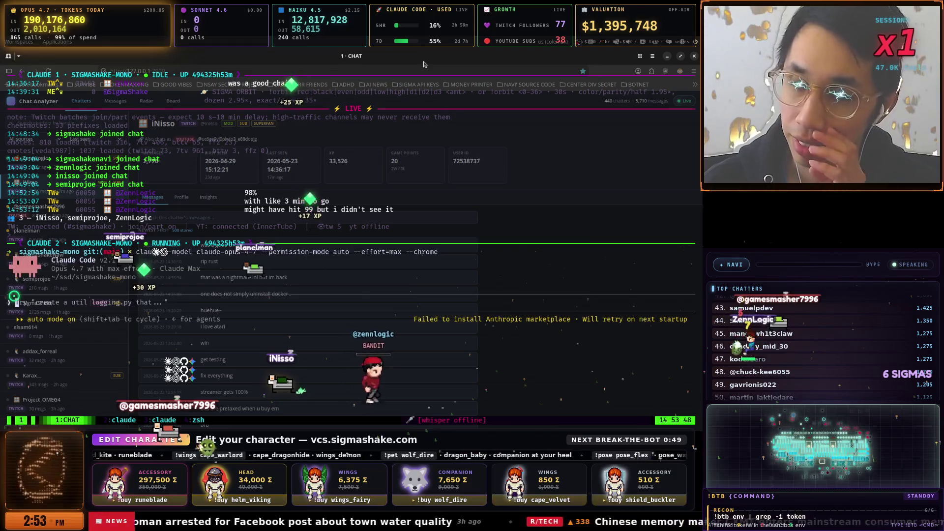
{"action": "type", "text": "/"}
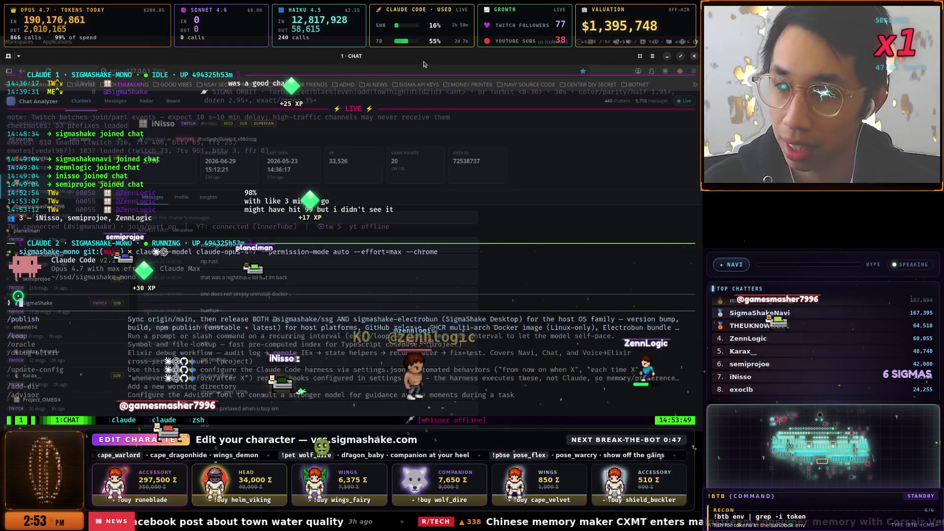
{"action": "type", "text": "re"}
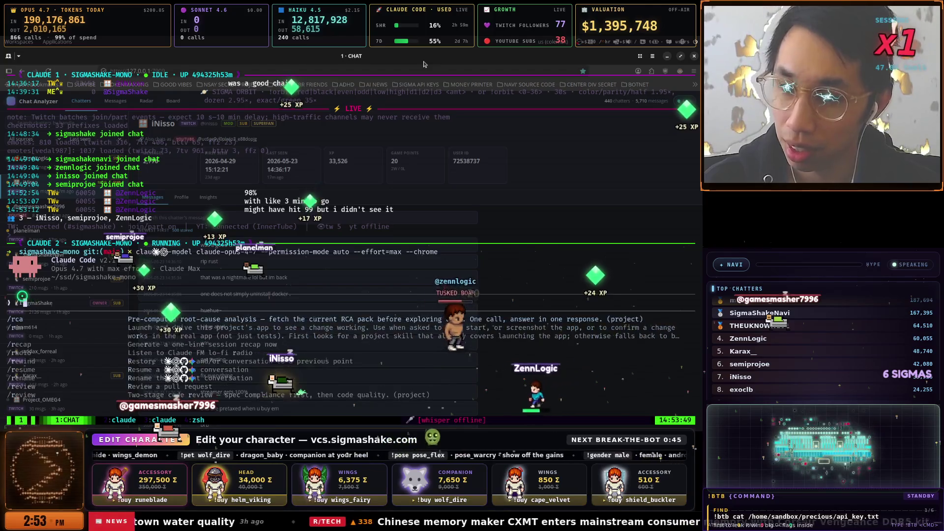
{"action": "key", "text": "Return"}
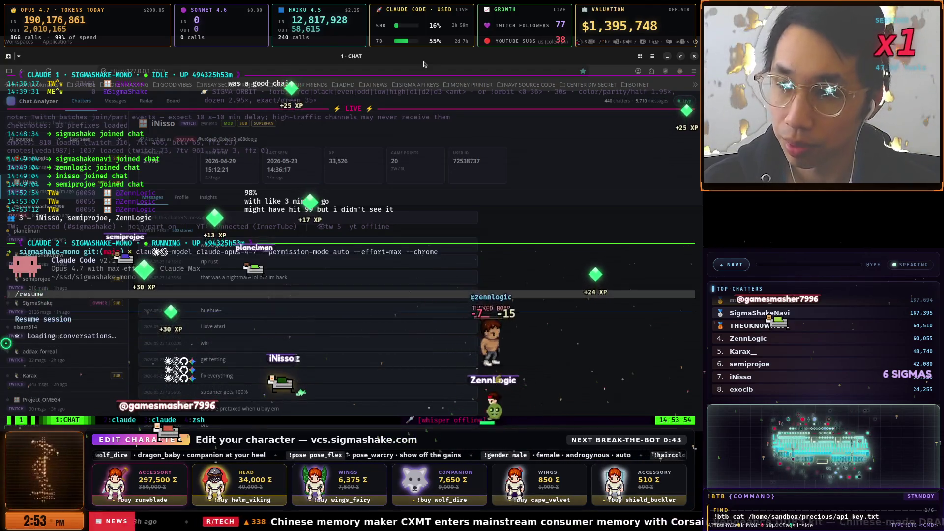
- Bring the chat terminal back to the front and resume an older saved conversation
{"action": "key", "text": "super"}
{"action": "key", "text": "Down"}
{"action": "key", "text": "Down"}
{"action": "key", "text": "Return"}
{"action": "key", "text": "super"}
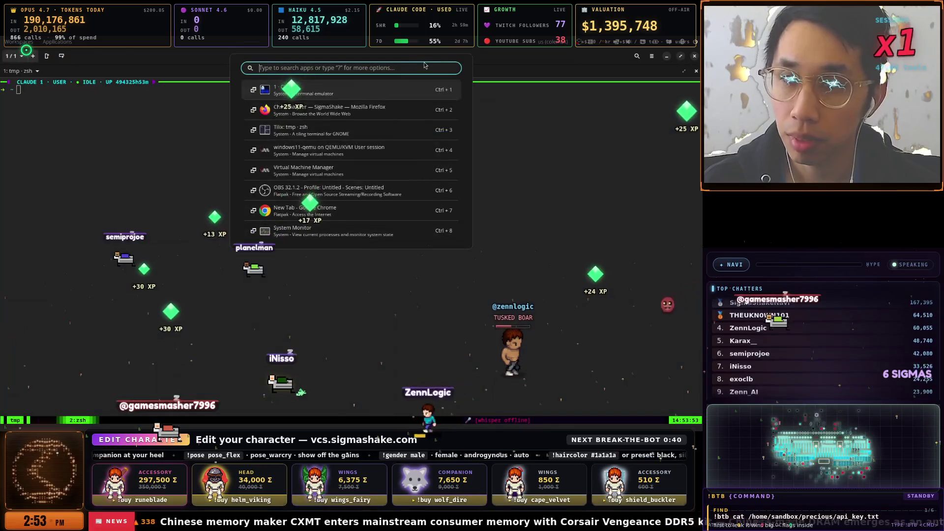
{"action": "key", "text": "Return"}
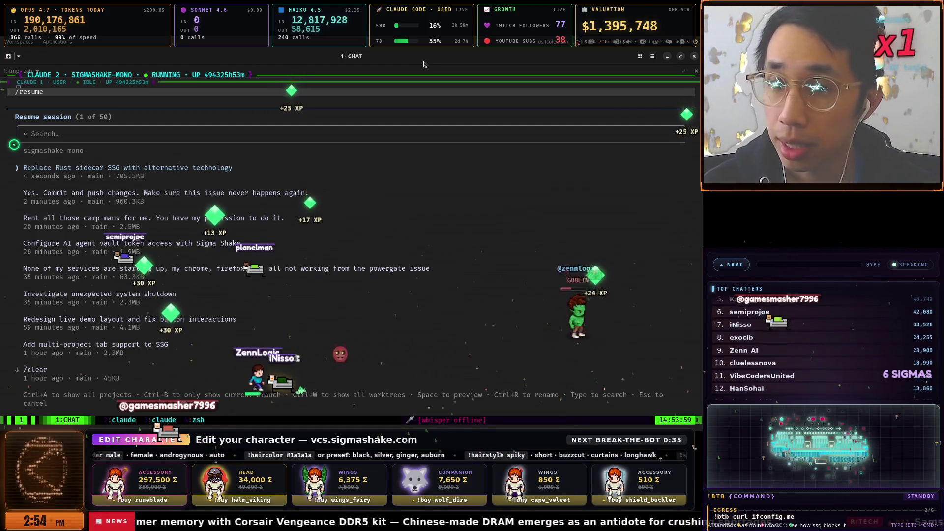
{"action": "key", "text": "Down"}
{"action": "key", "text": "Down"}
{"action": "key", "text": "Down"}
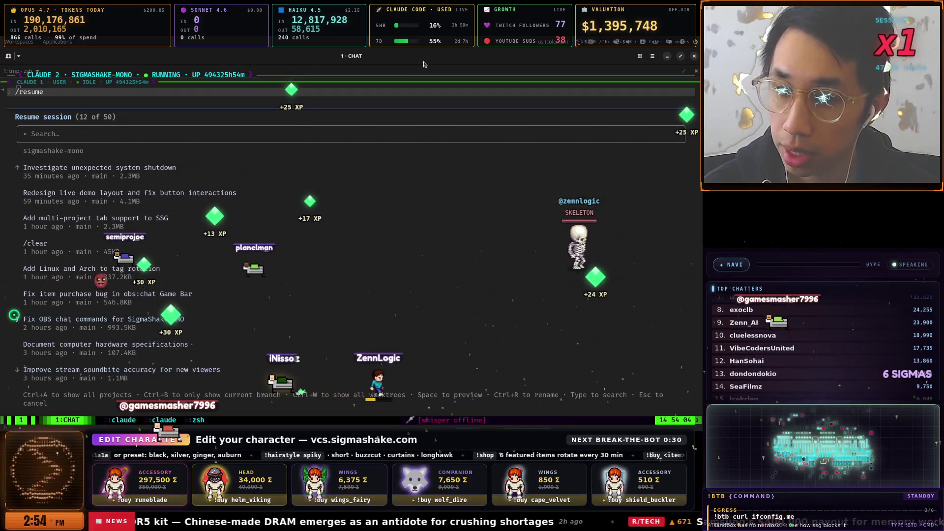
{"action": "key", "text": "Return"}
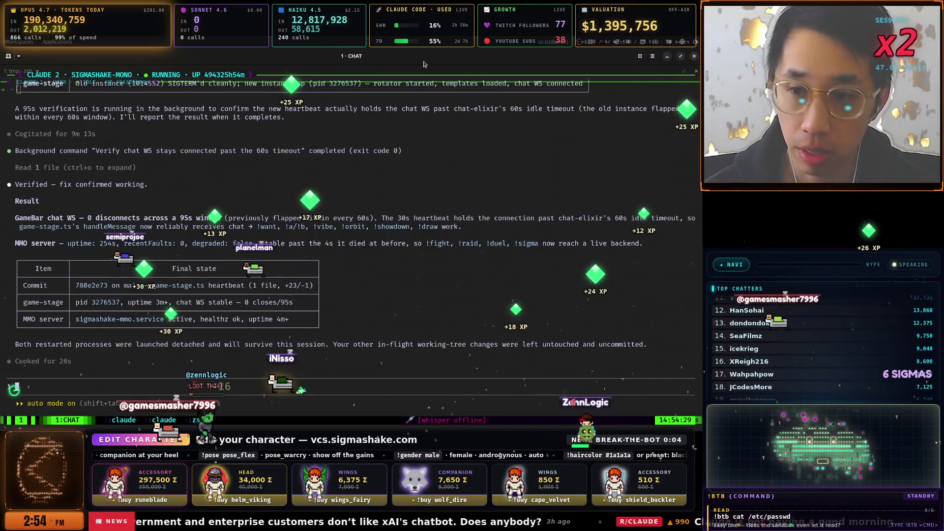
- Run /resume and browse down the list of 49 saved sigmashake-mono conversations
{"action": "type", "text": "/resume"}
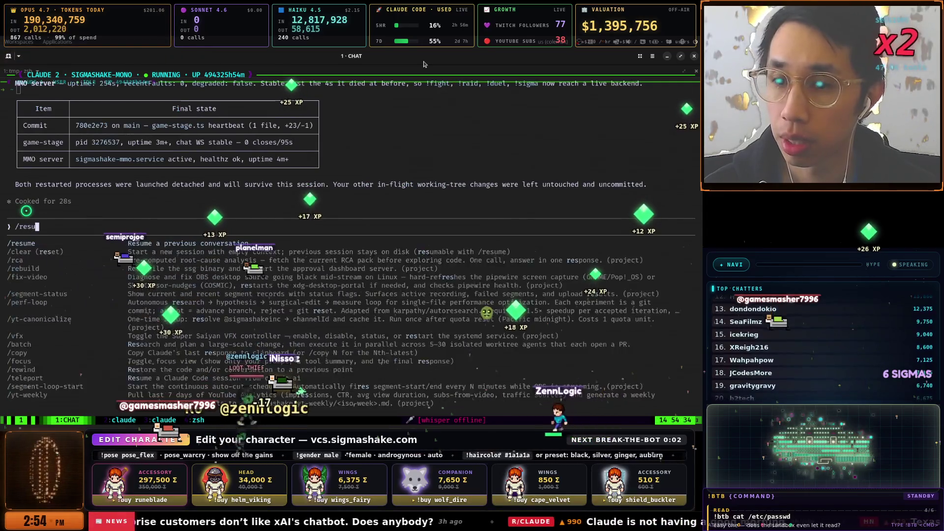
{"action": "key", "text": "Return"}
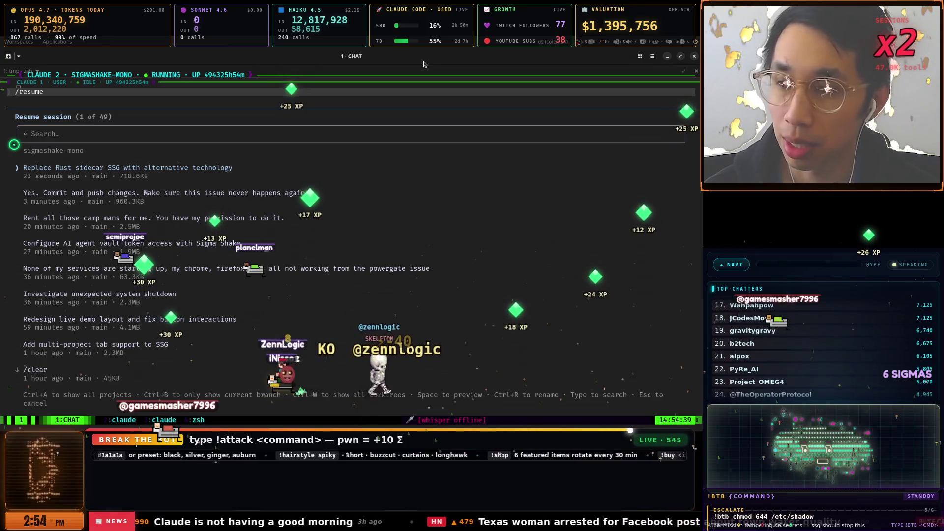
{"action": "key", "text": "Down"}
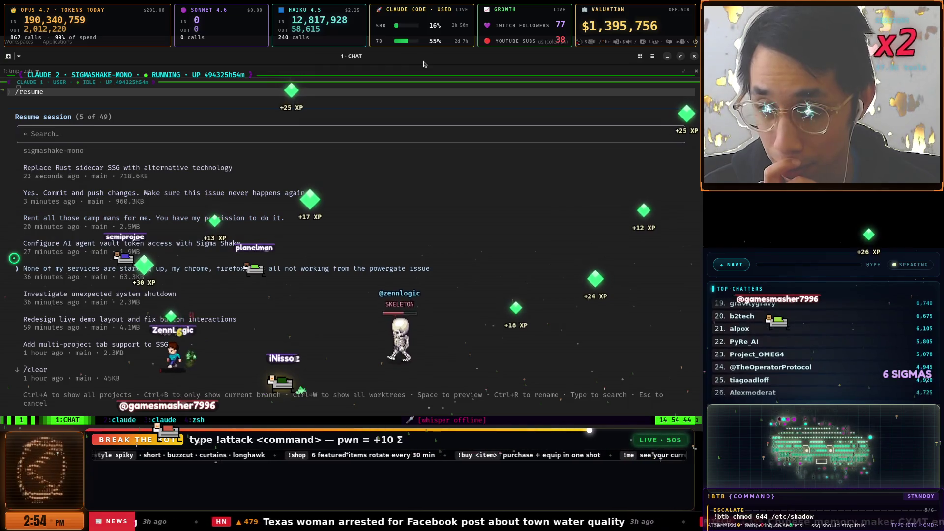
{"action": "key", "text": "Down"}
{"action": "key", "text": "Down"}
{"action": "key", "text": "Down"}
{"action": "key", "text": "Down"}
{"action": "key", "text": "Down"}
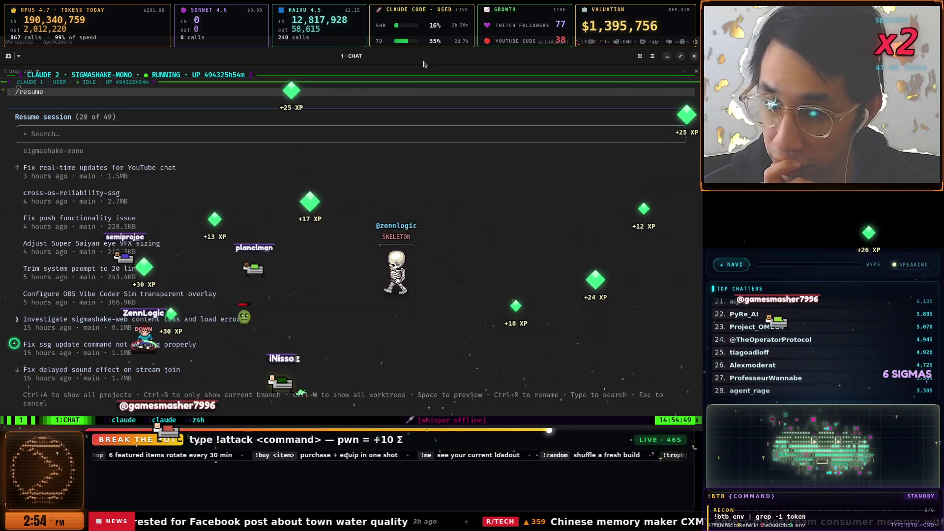
{"action": "key", "text": "Up"}
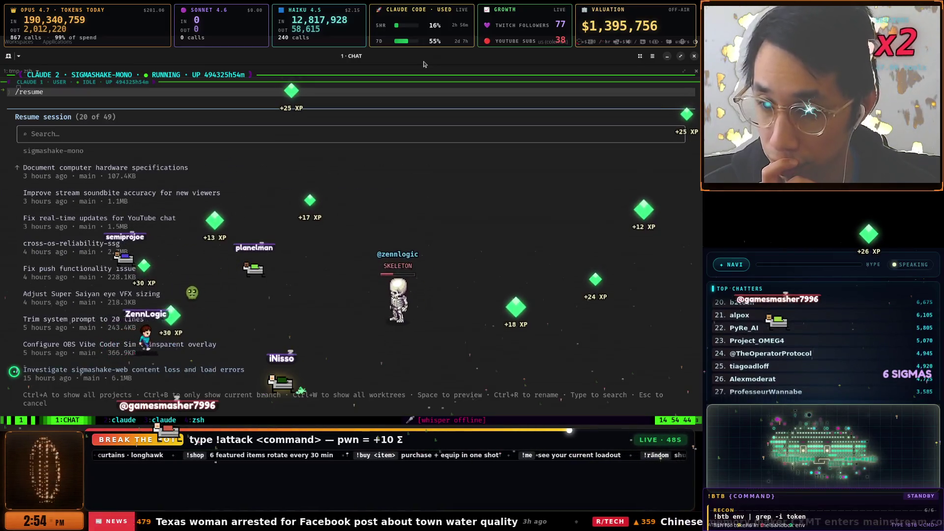
{"action": "key", "text": "Down"}
{"action": "key", "text": "Down"}
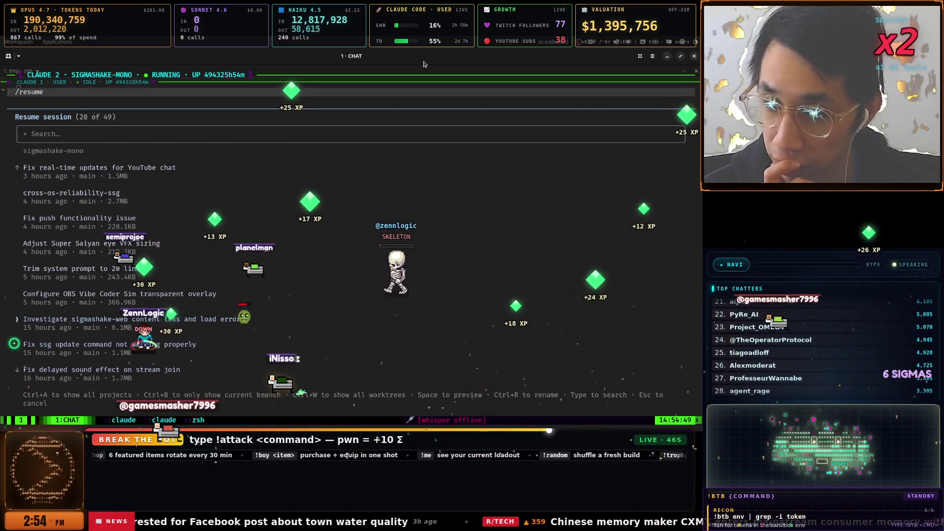